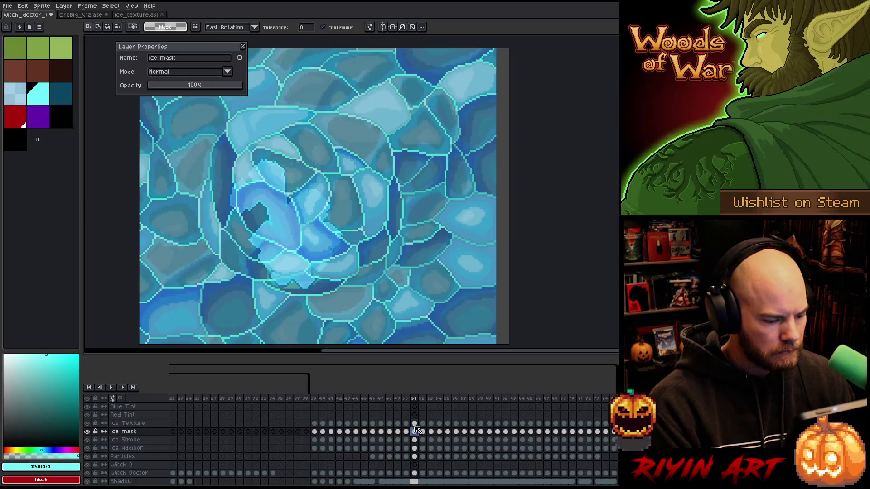
Match the ice mask cels for frames 51–54 to each frame's Ice Texture ice shape.
left_click(325, 197)
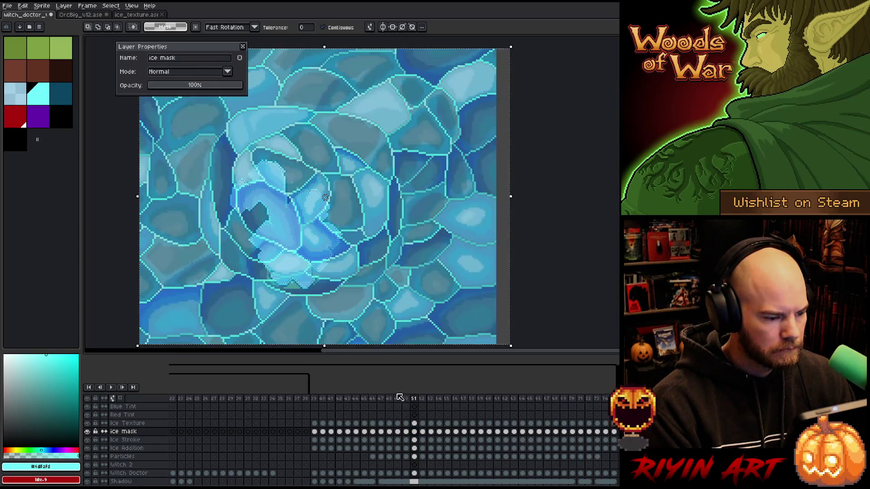
left_click(414, 423)
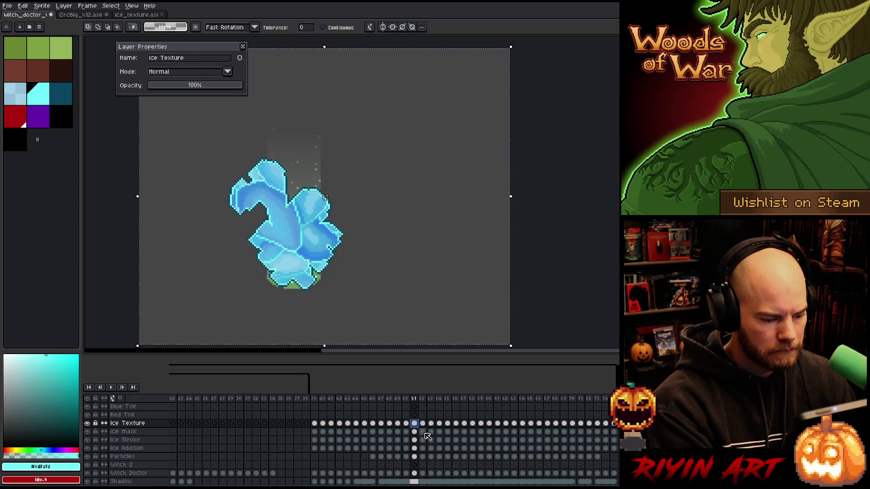
left_click(422, 432)
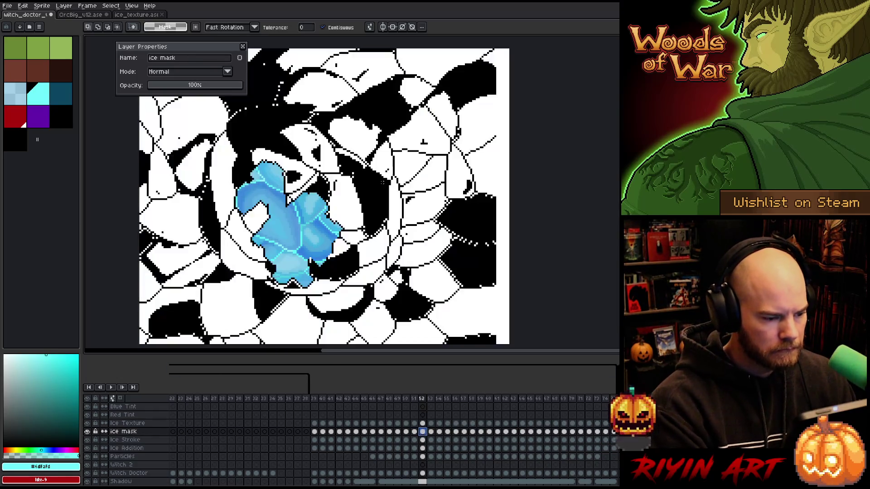
left_click(426, 425)
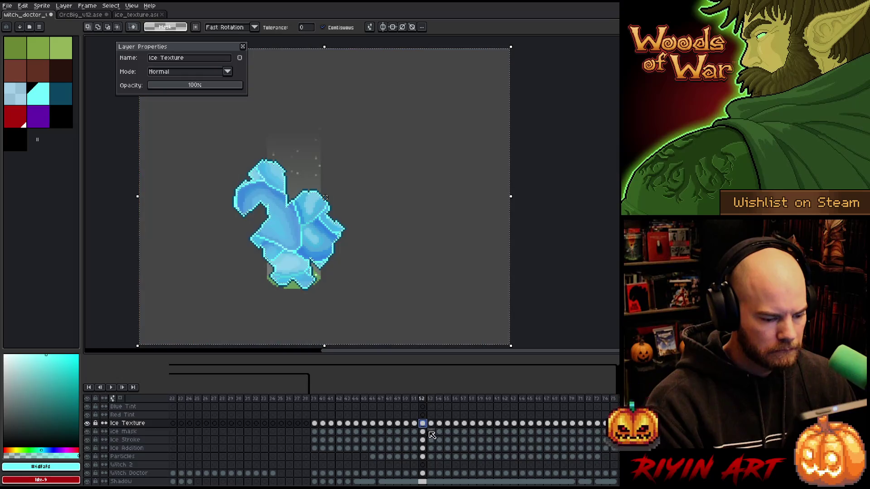
left_click(422, 432)
key("Right")
left_click(439, 432)
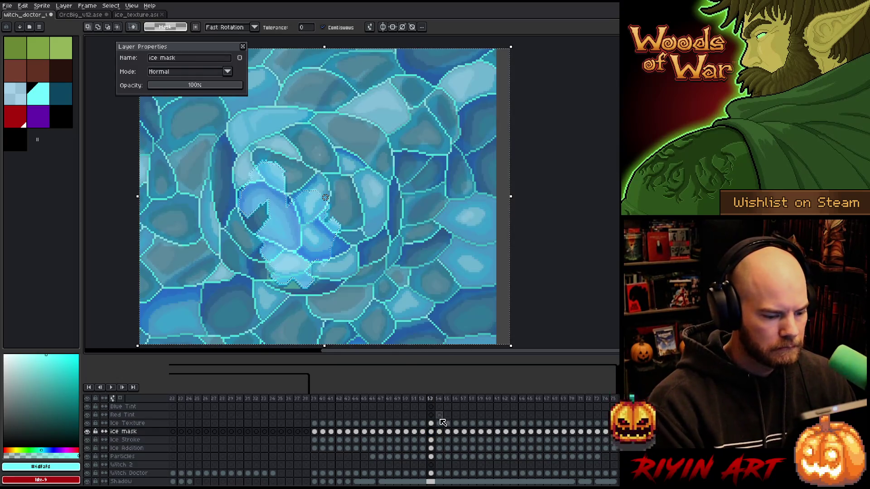
left_click(439, 423)
left_click(441, 433)
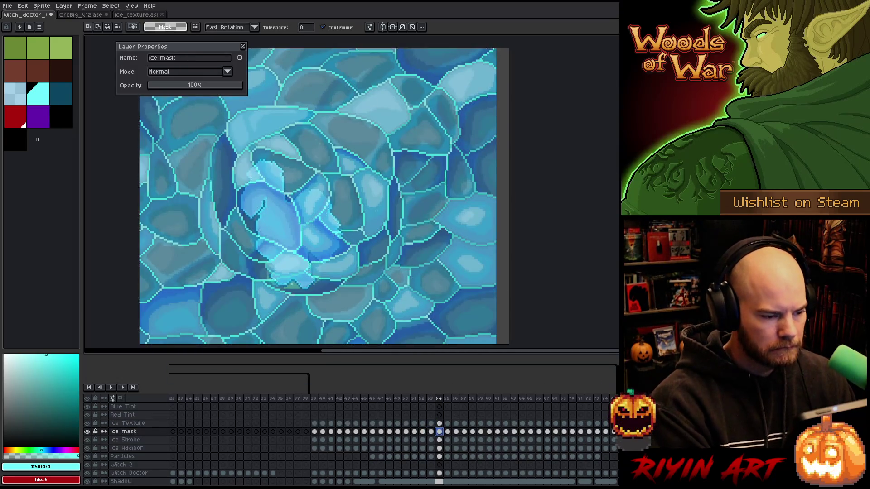
left_click(447, 424)
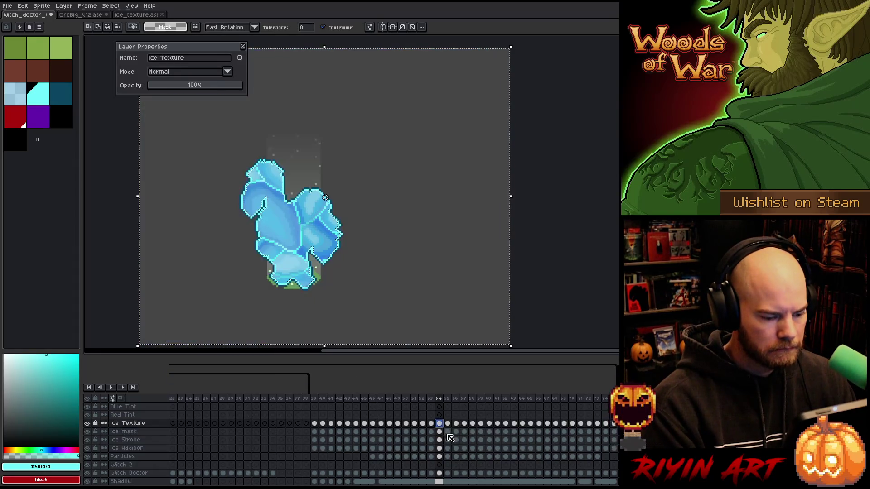
Match frames 55–58, pasting the ice texture into each ice mask frame.
left_click(447, 432)
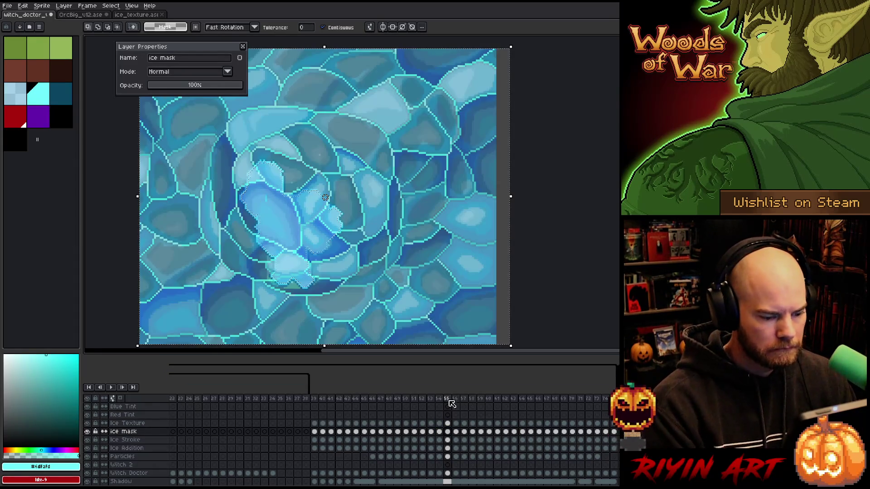
left_click(455, 424)
left_click(456, 432)
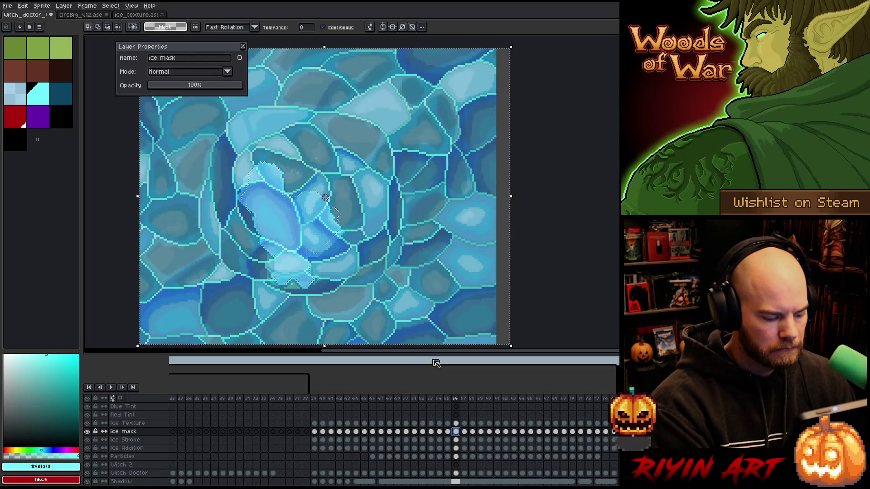
key("ctrl+v")
left_click(464, 423)
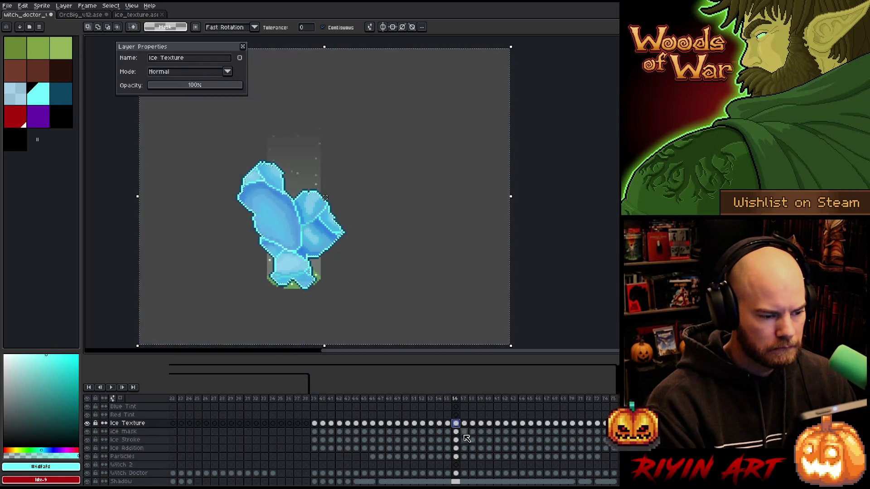
left_click(464, 432)
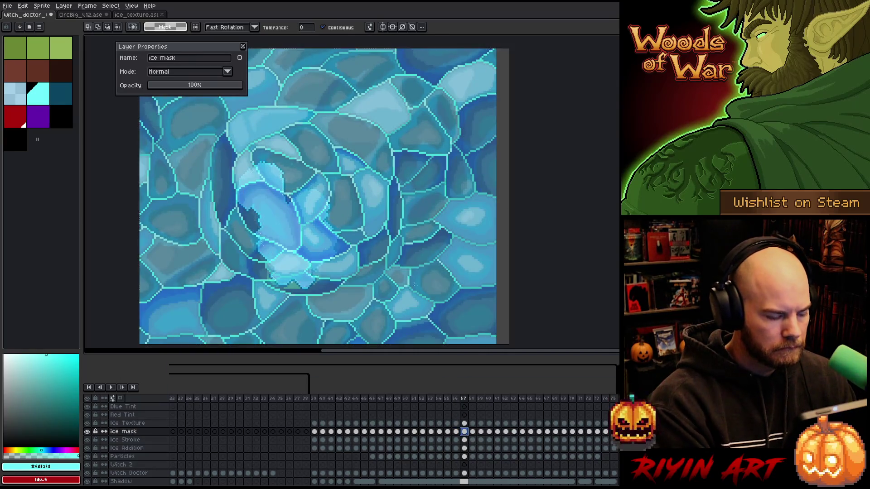
key("Up")
left_click(474, 432)
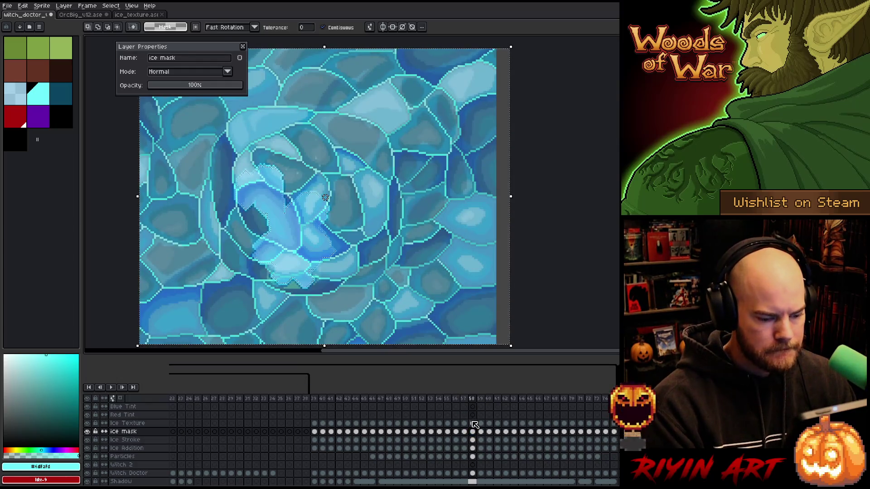
left_click(481, 424)
left_click(481, 432)
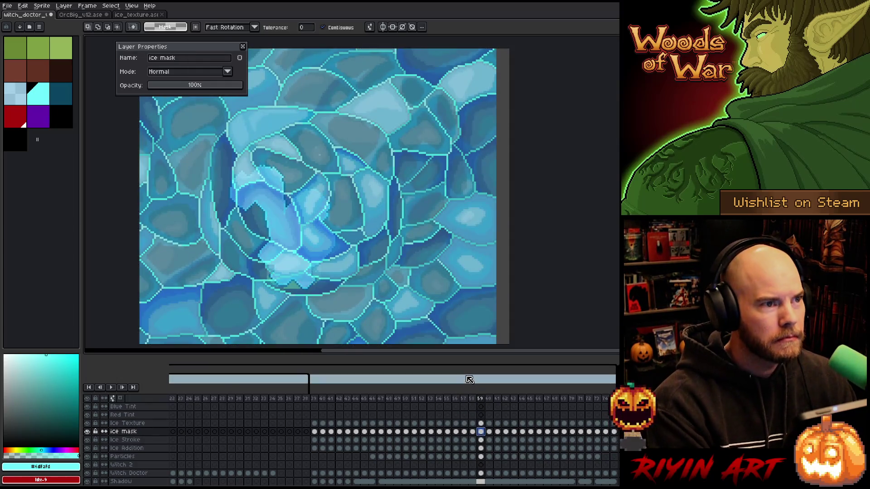
Check frame 59's black-and-white mask, revert it, then match ice mask frames 59–63.
left_click(436, 237)
key("ctrl+z")
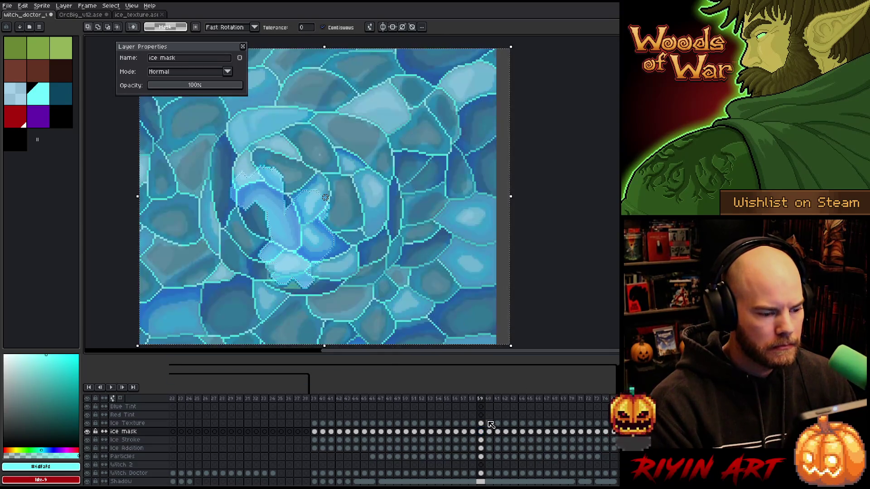
left_click(481, 423)
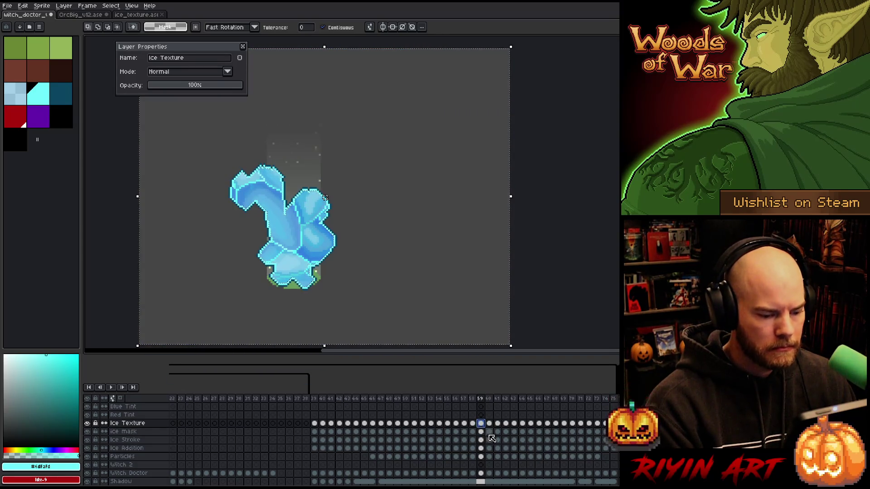
left_click(489, 431)
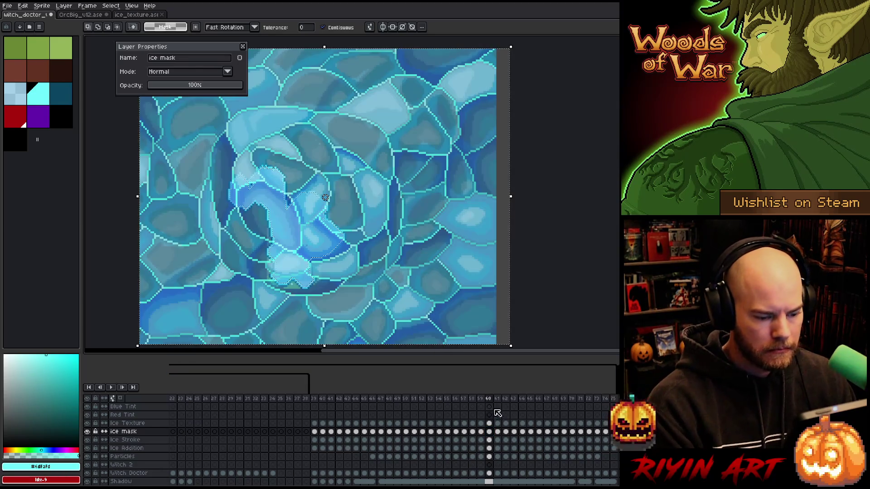
left_click(498, 423)
left_click(498, 432)
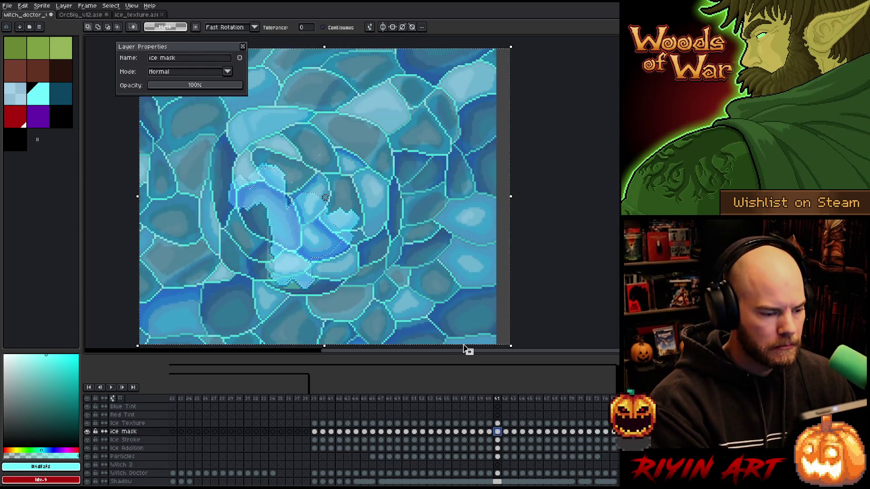
left_click(497, 423)
left_click(506, 431)
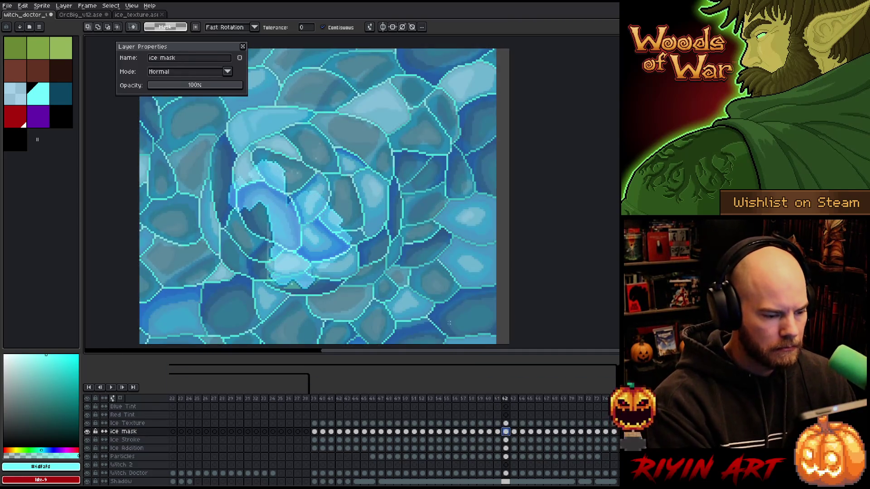
left_click(506, 422, "ctrl")
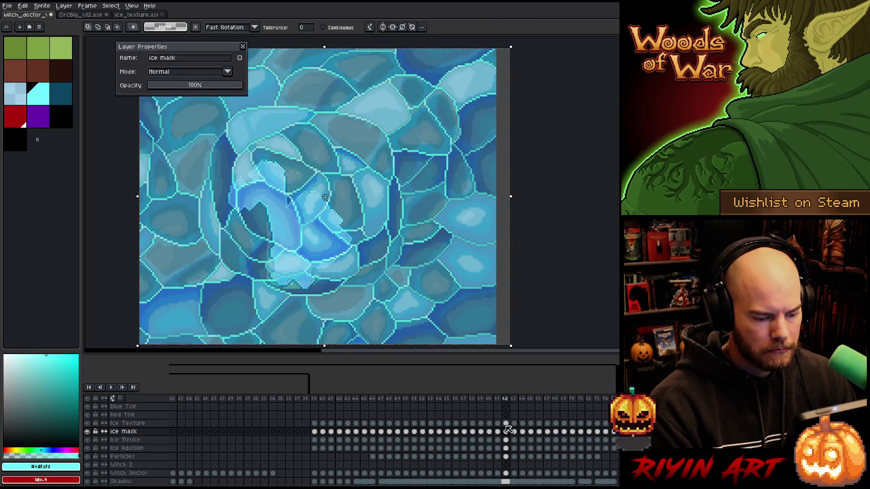
left_click(506, 424)
left_click(514, 431)
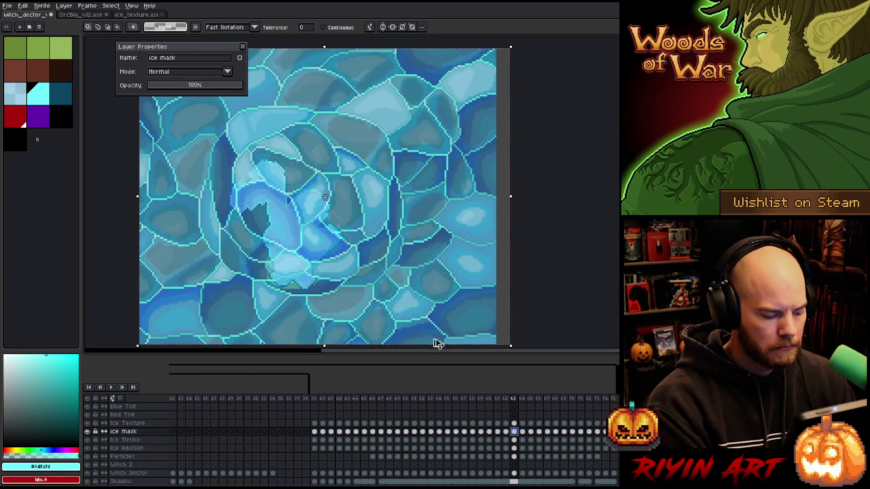
Match the ice mask cels for frames 63–67 to their Ice Texture ice shapes.
left_click(514, 423)
left_click(522, 431)
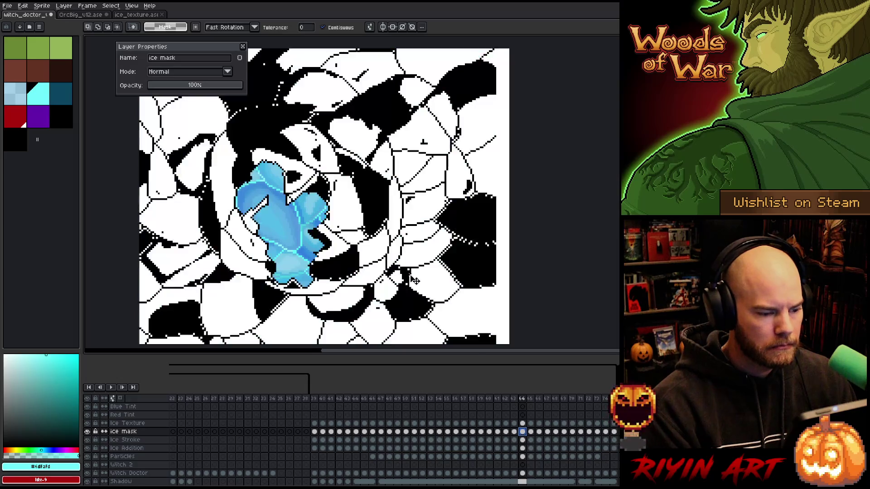
left_click(522, 423)
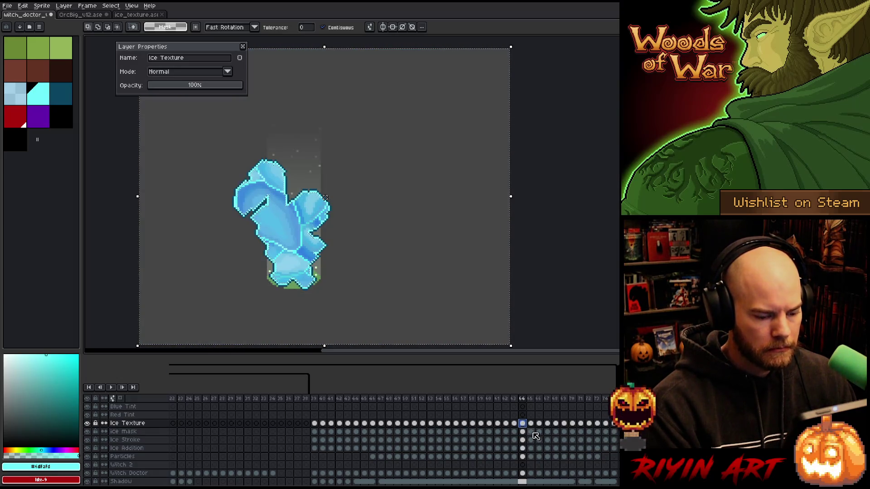
left_click(533, 432)
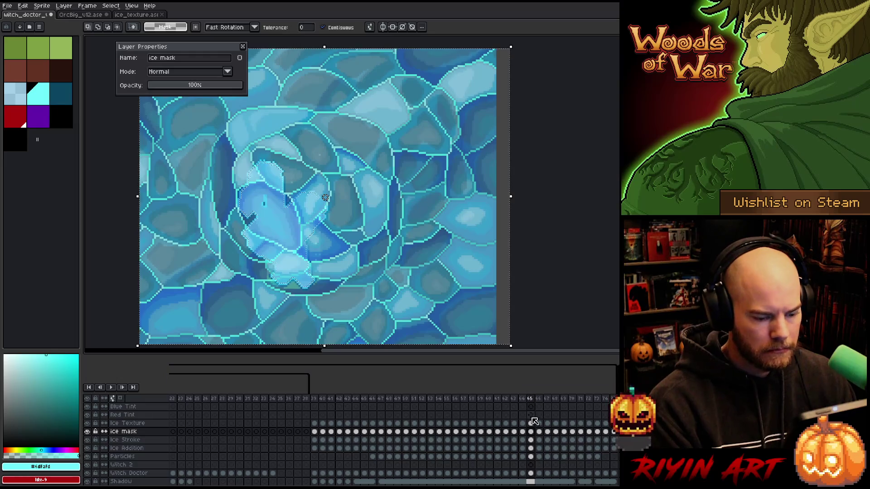
left_click(531, 423)
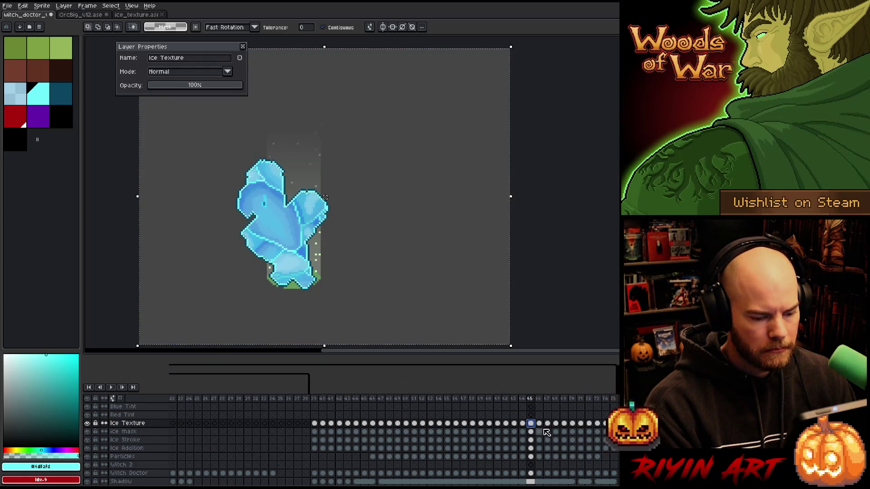
left_click(539, 432)
left_click(539, 430, "ctrl")
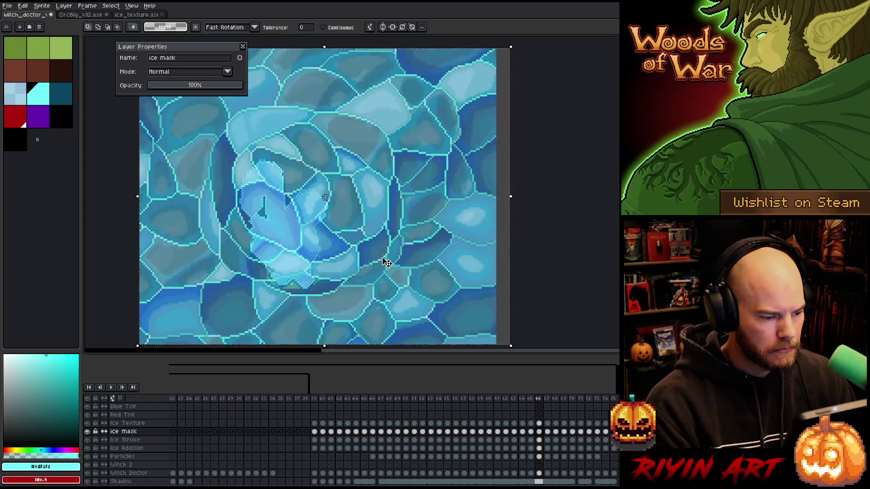
left_click(539, 424)
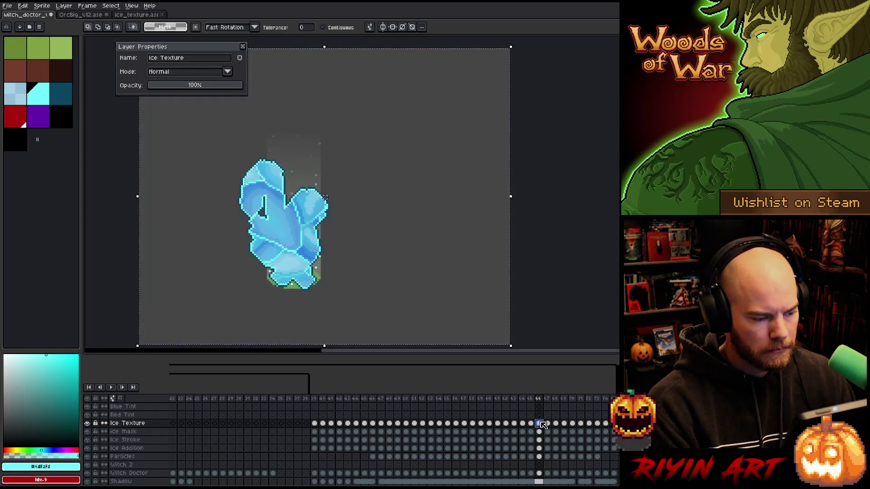
left_click(550, 433)
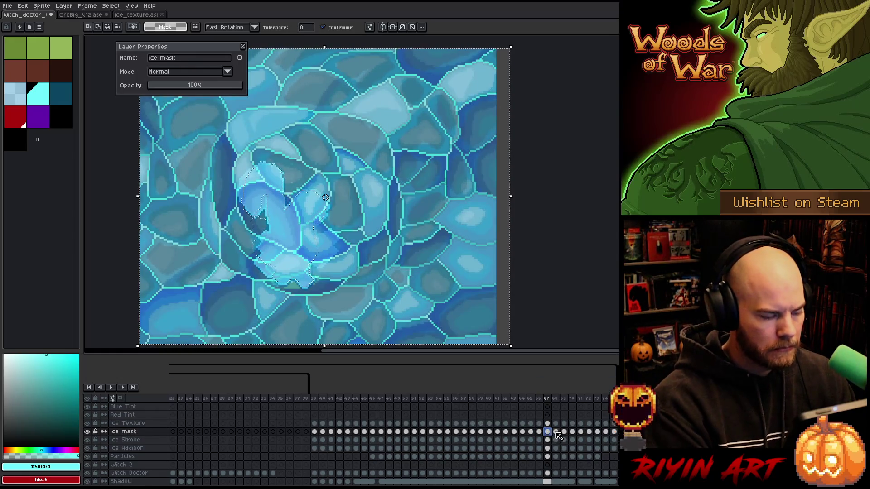
left_click(548, 423, "ctrl")
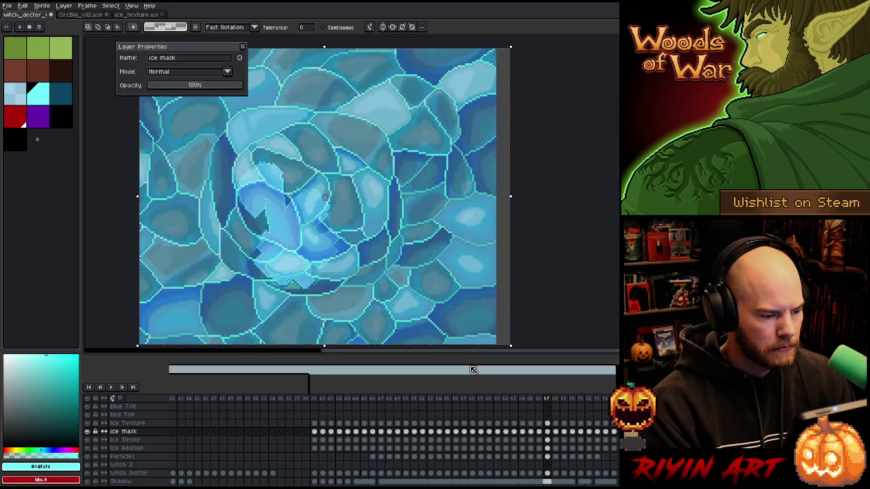
left_click(548, 424)
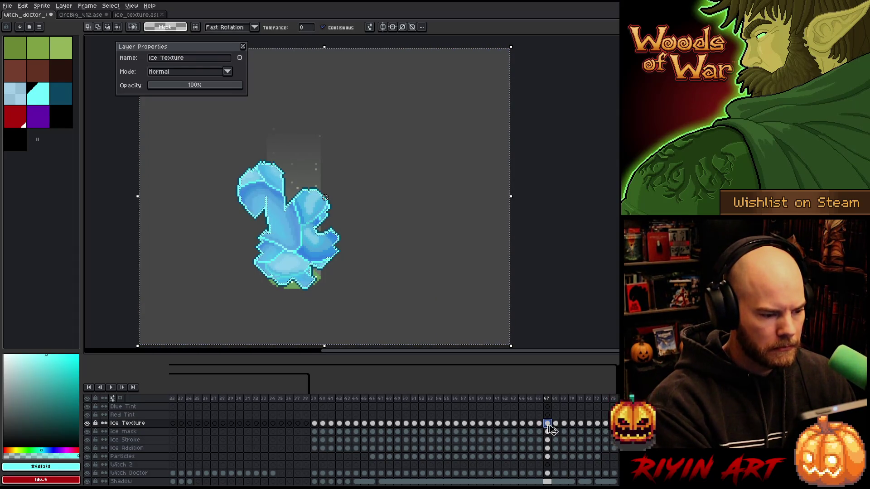
key("Return")
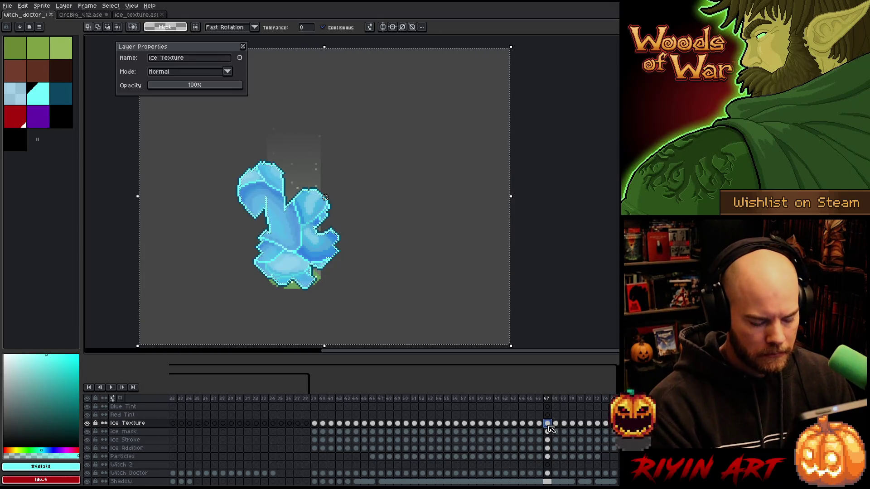
Compare Ice Texture against ice mask on frames 68–71, selecting frame 71's crystal area.
left_click(556, 431)
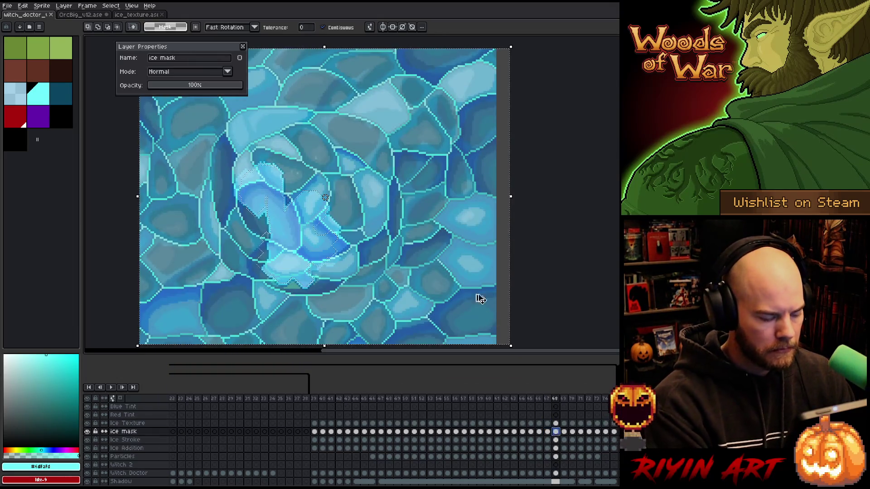
key("ctrl+a")
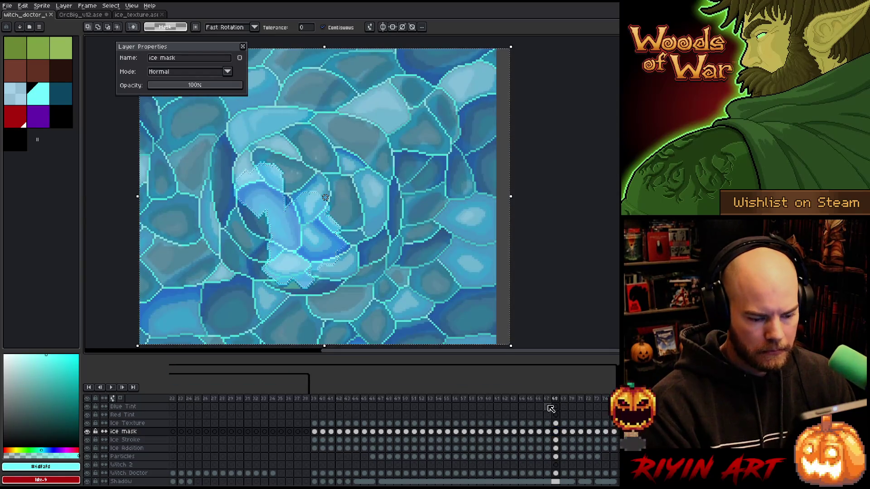
left_click(556, 423)
left_click(564, 431)
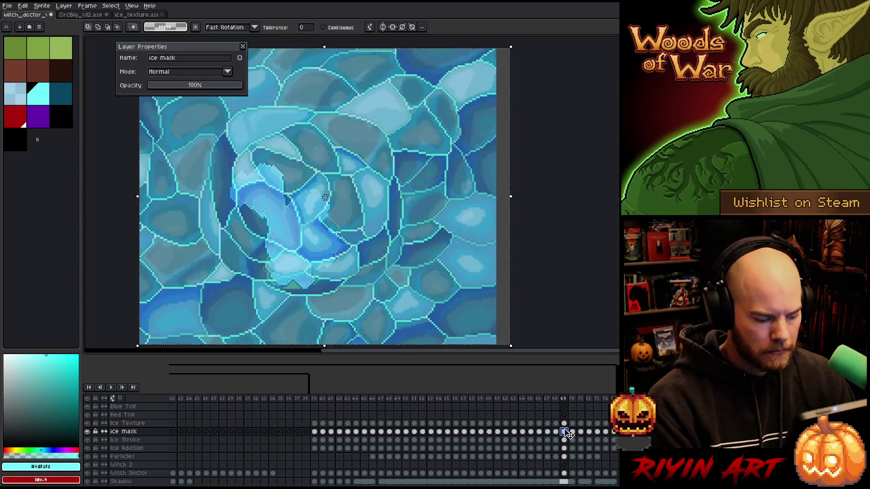
left_click(564, 423)
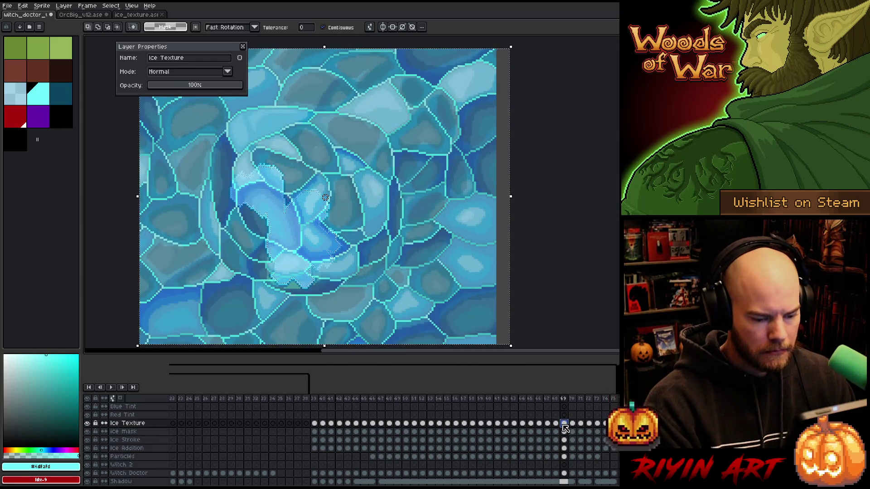
left_click(572, 423)
left_click(572, 431)
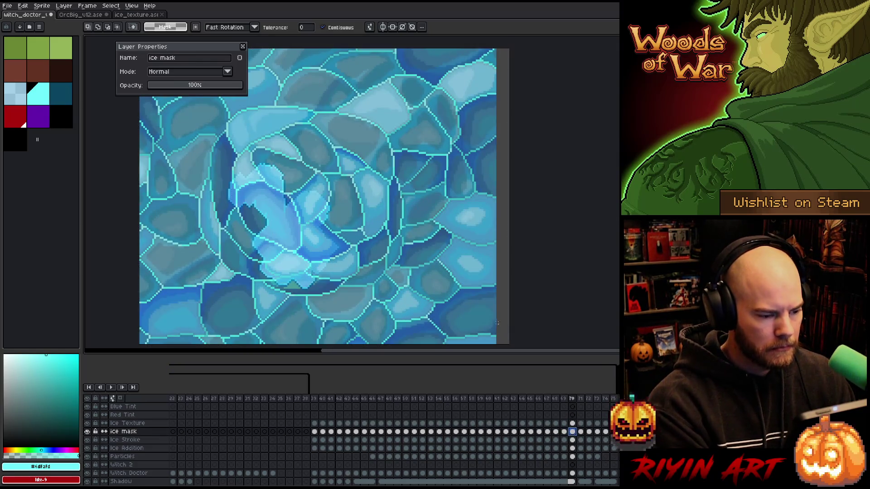
left_click(580, 423)
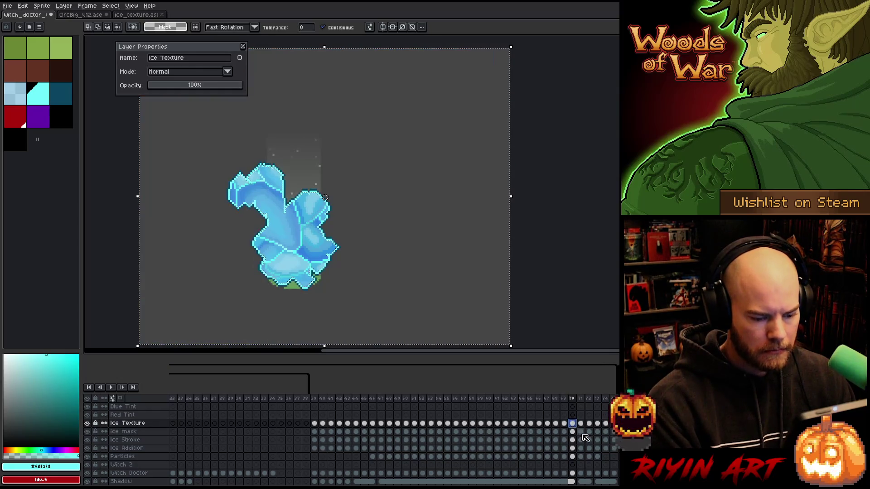
left_click(582, 431)
left_click(415, 279)
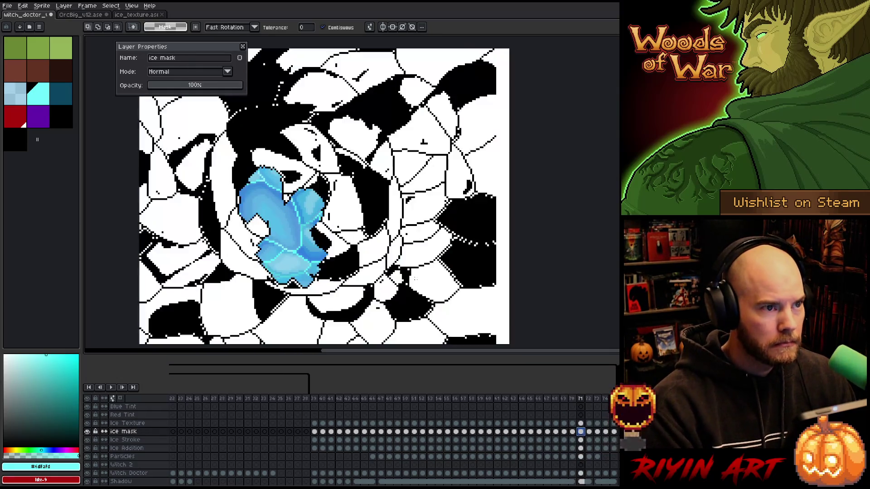
left_click(581, 424)
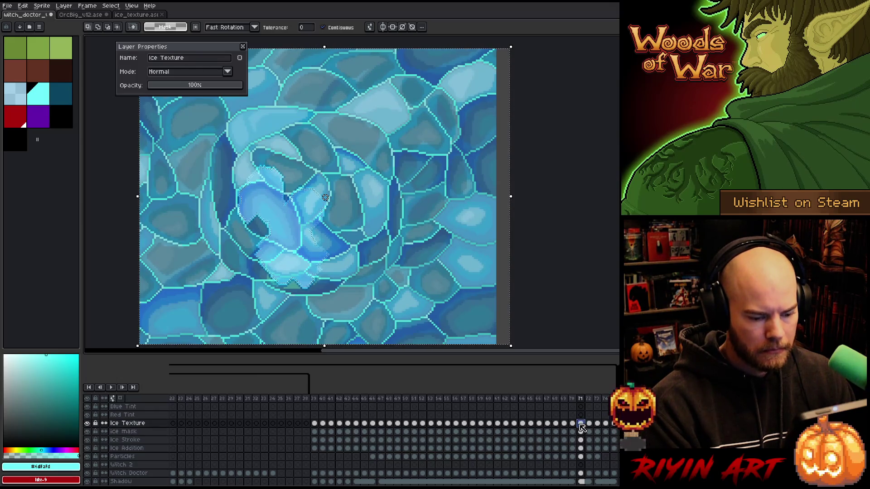
Compare Ice Texture and ice mask on frames 72–75, then make the ice mask layer active.
scroll(494, 453, "right", 5)
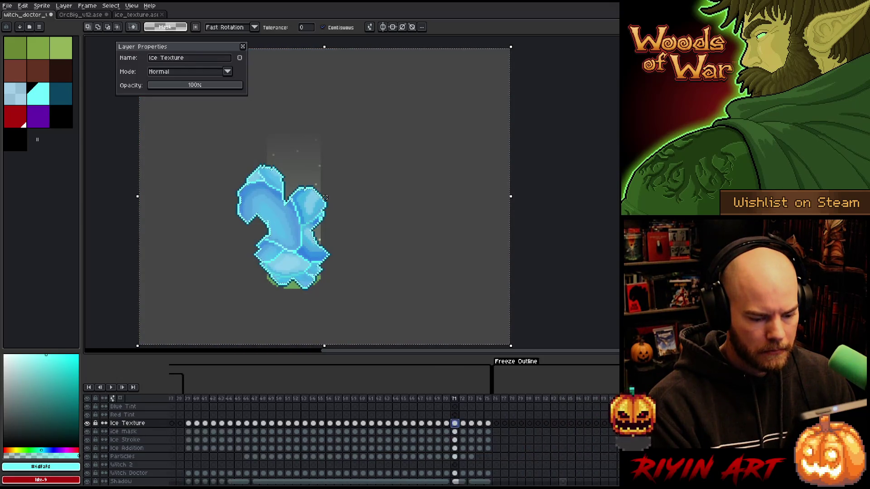
left_click(409, 431)
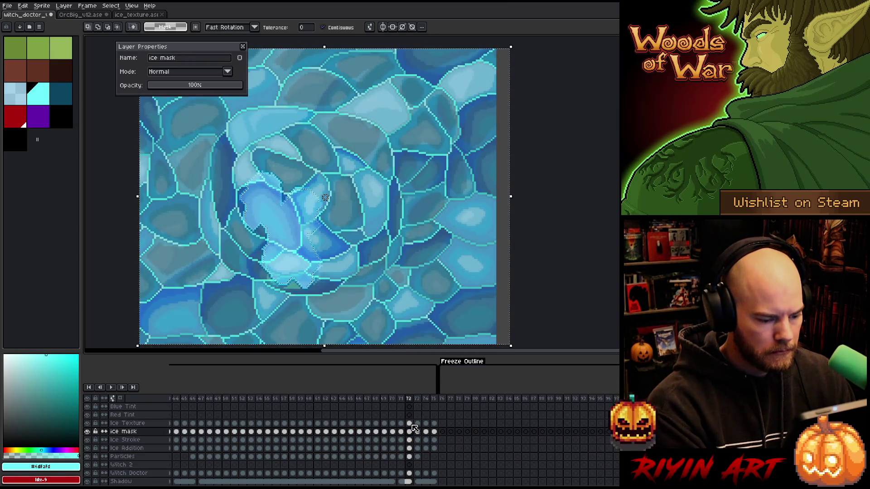
left_click(410, 424)
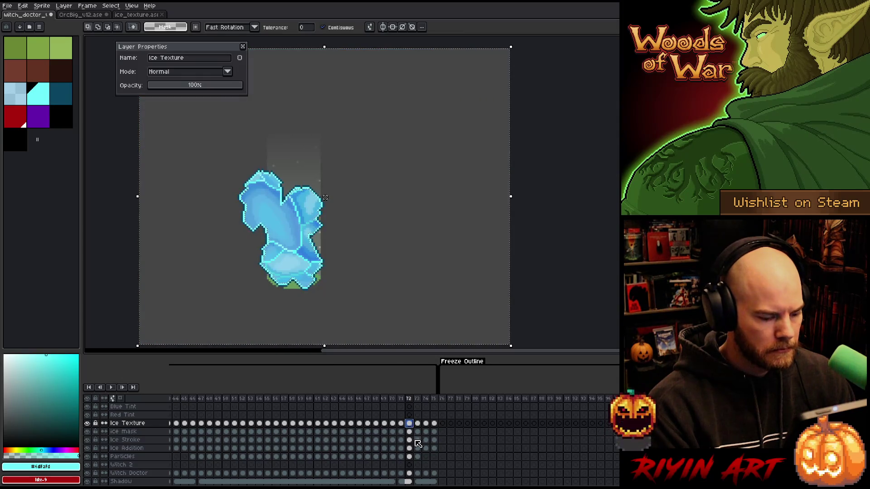
left_click(418, 432)
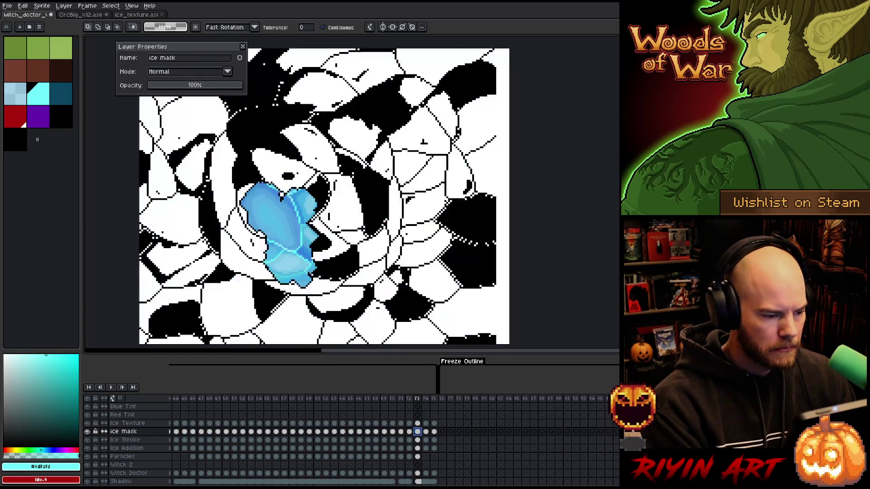
left_click(418, 424)
left_click(426, 432)
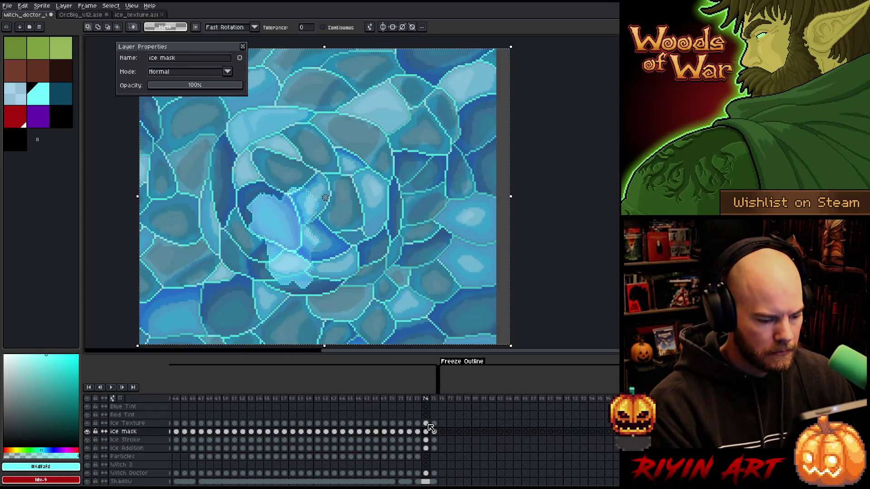
left_click(426, 423)
left_click(434, 431)
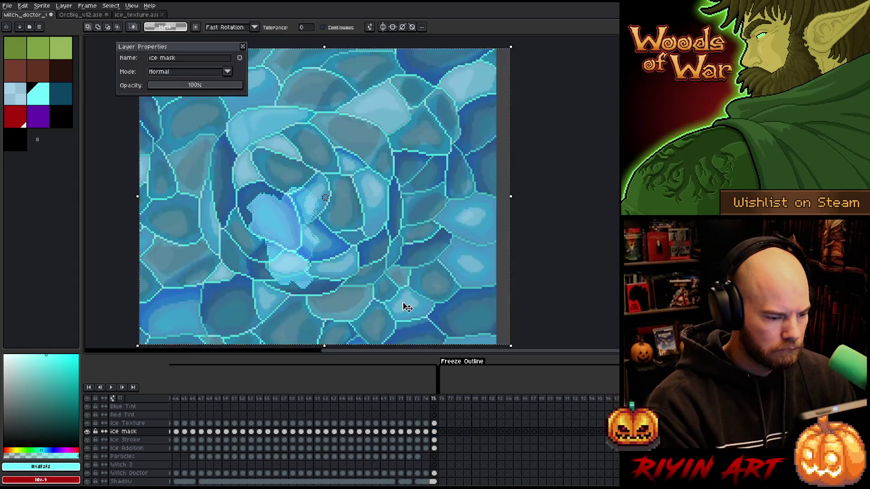
left_click(436, 424)
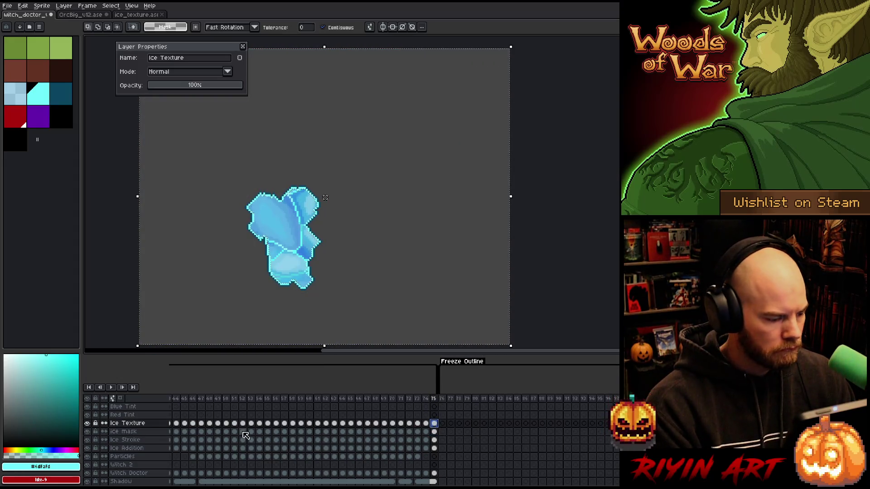
left_click(146, 433)
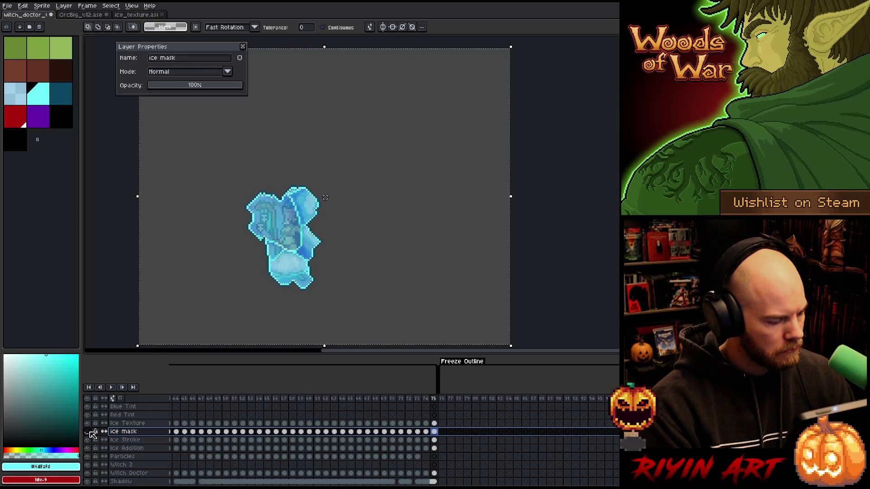
Hide the ice mask layer, play the witch doctor's freeze animation, then stop it.
left_click(89, 431)
key("Return")
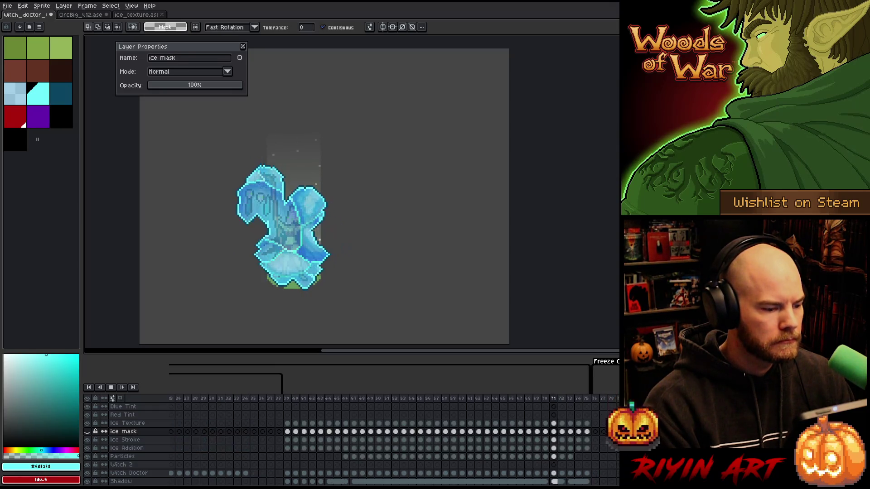
key("Return")
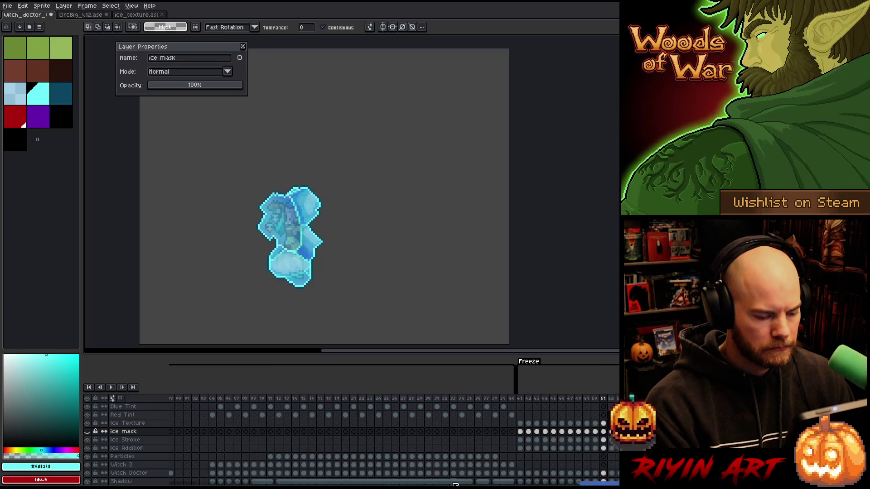
mouse_move(590, 485)
left_mouse_down()
mouse_move(650, 484)
mouse_move(617, 485)
mouse_move(629, 485)
left_mouse_up()
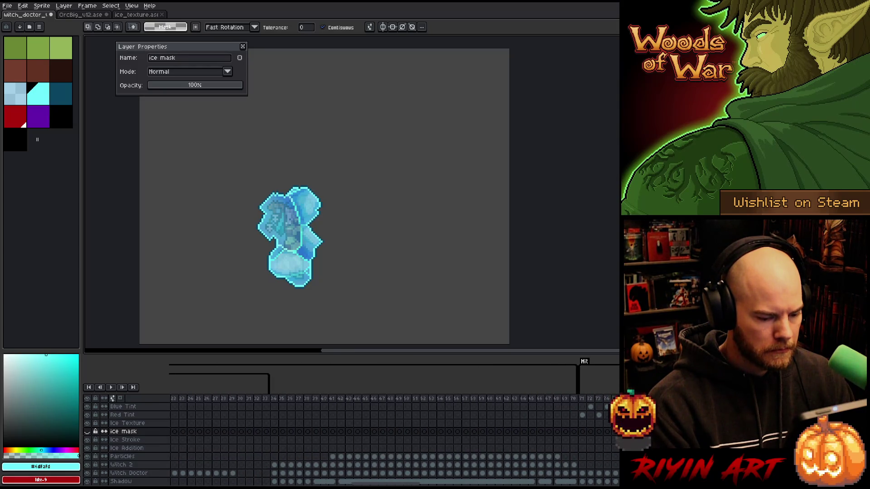
scroll(354, 466, "down", 2)
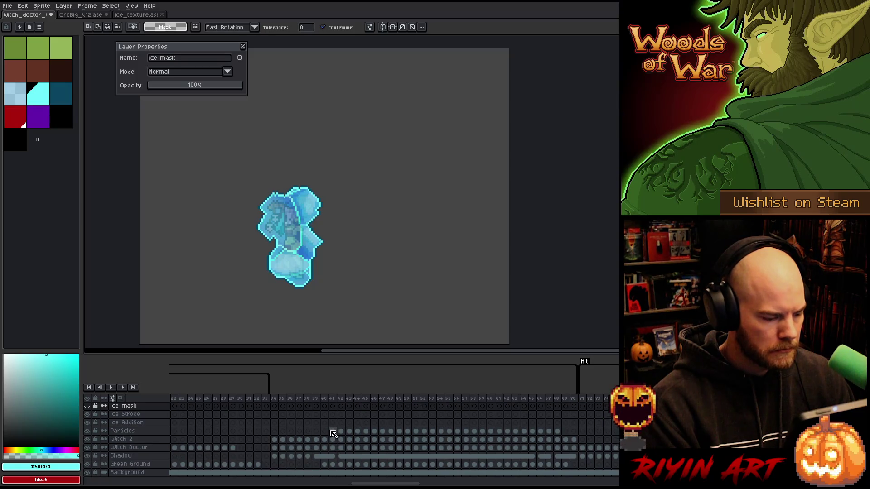
Check the spans of Witch 2 frames 34–70, Witch Doctor, Shadow and Green Ground cels around frames 39–53.
left_click_drag(275, 443, 575, 446)
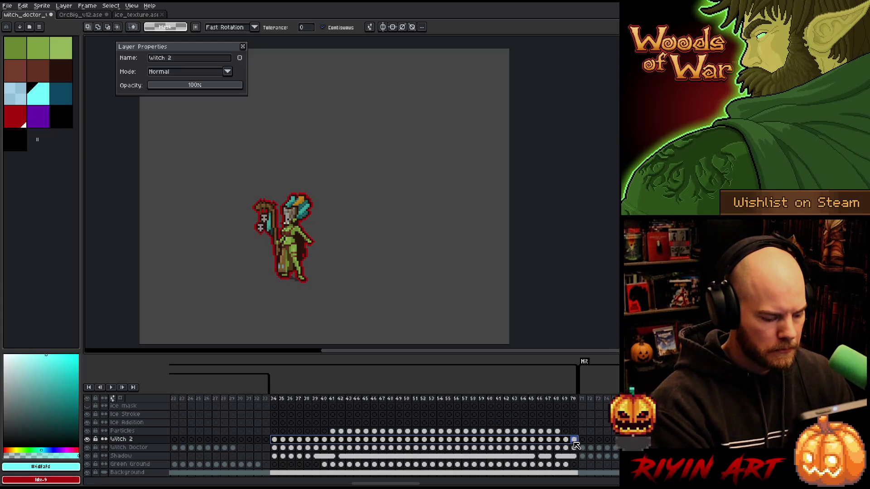
left_click_drag(391, 485, 723, 480)
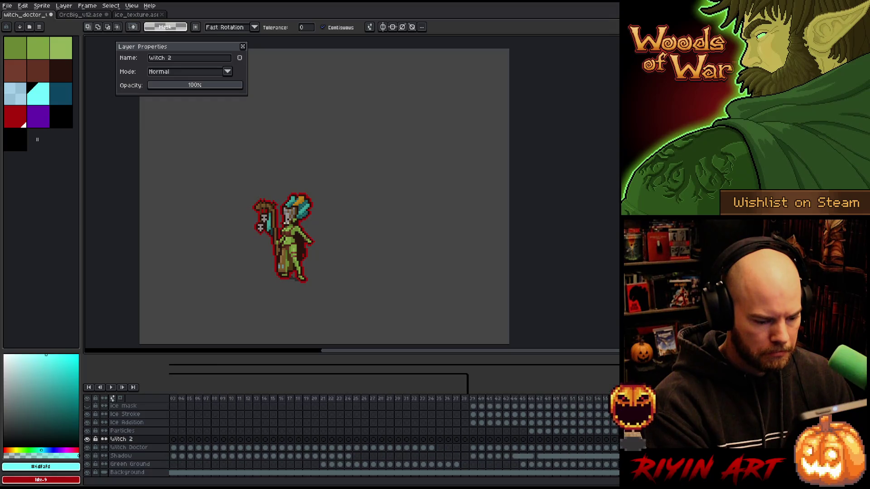
left_click(474, 448)
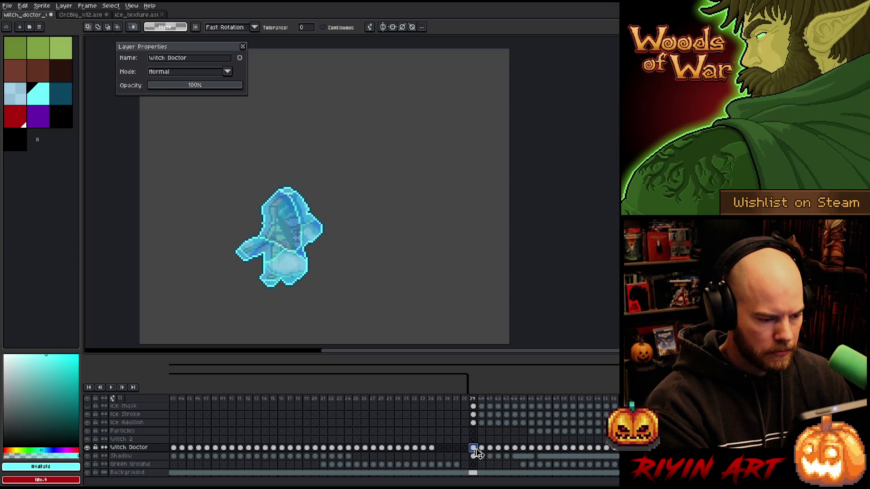
left_click_drag(481, 398, 616, 401)
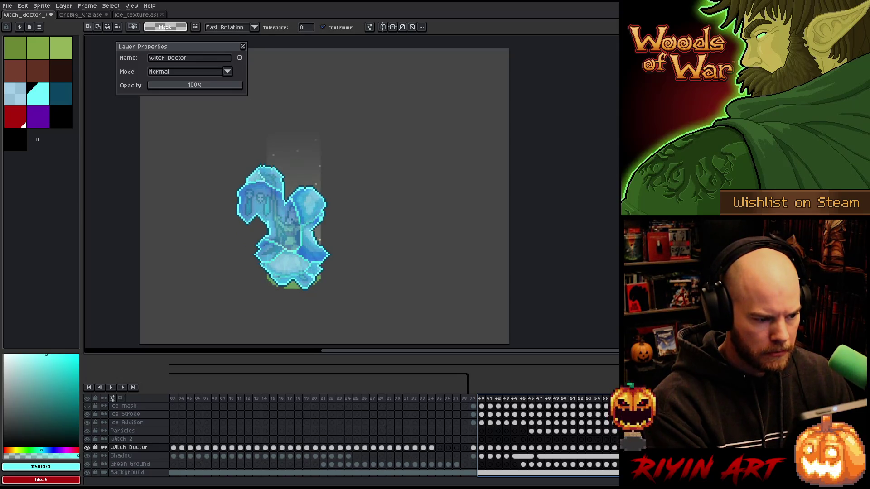
left_click(473, 456)
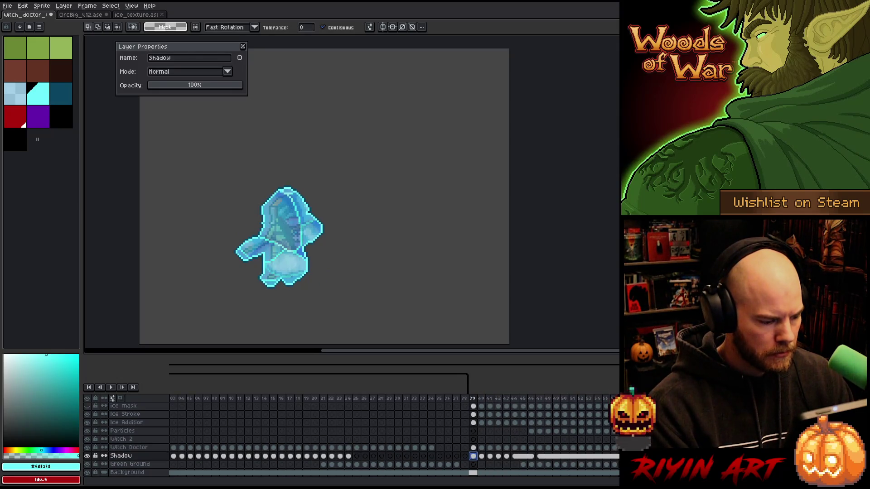
left_click(523, 465)
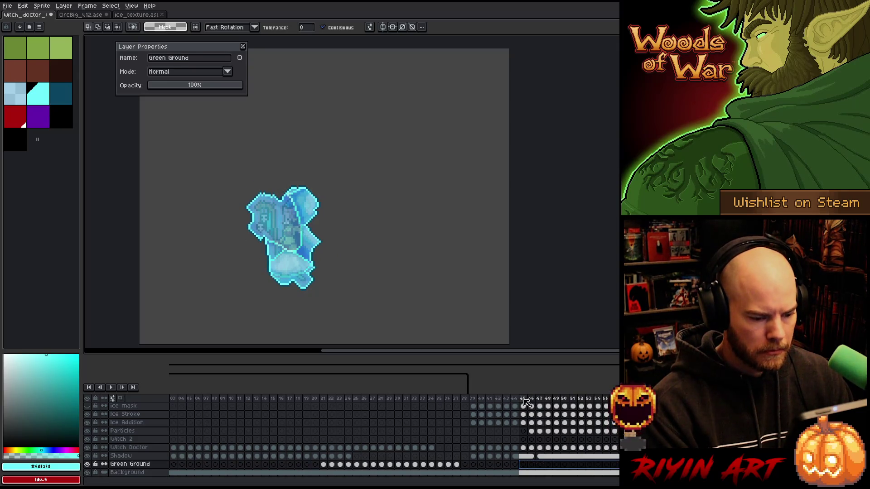
left_click_drag(506, 399, 619, 401)
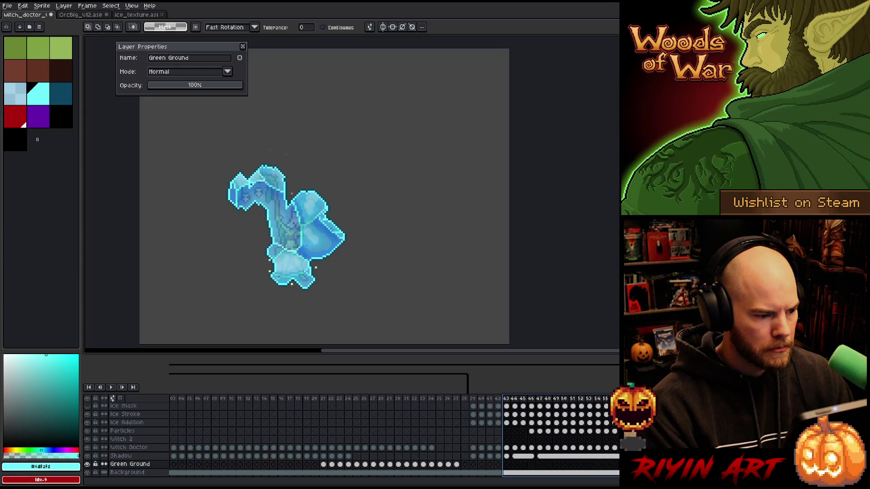
scroll(597, 426, "up", 3)
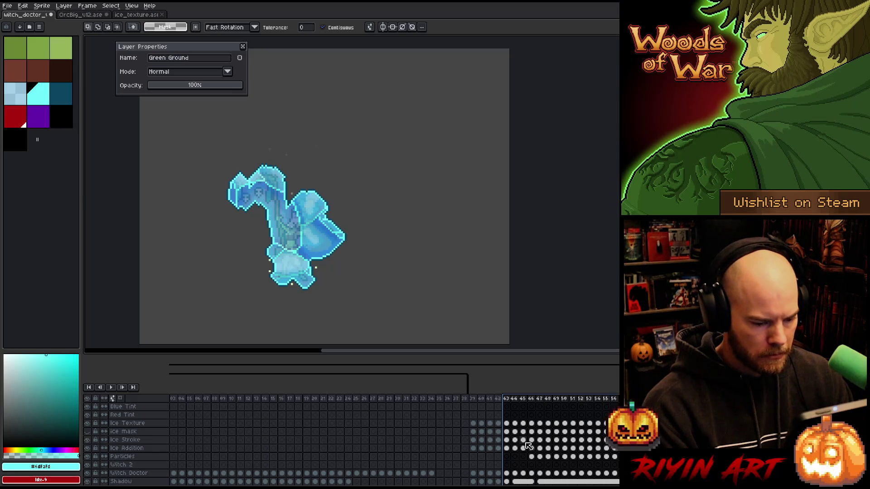
Play the animation from frame 39 with Particles active, then stop at frame 50.
left_click(473, 399)
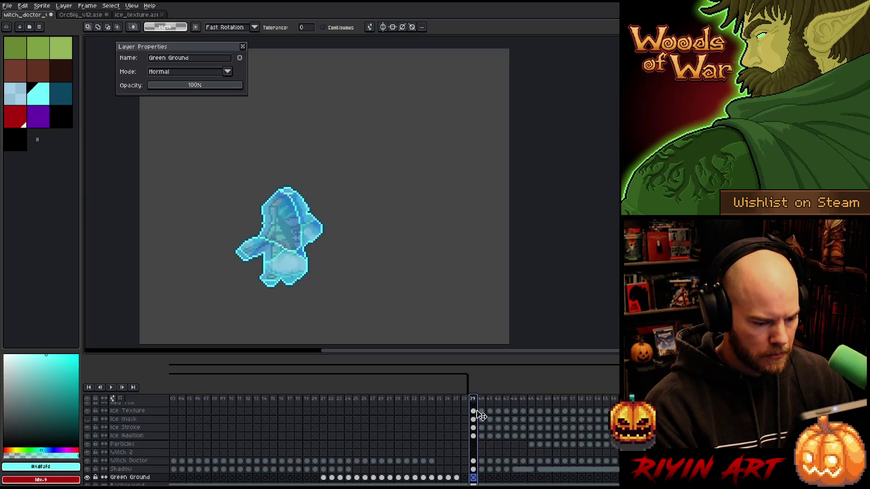
scroll(481, 417, "up", 2)
scroll(481, 417, "down", 2)
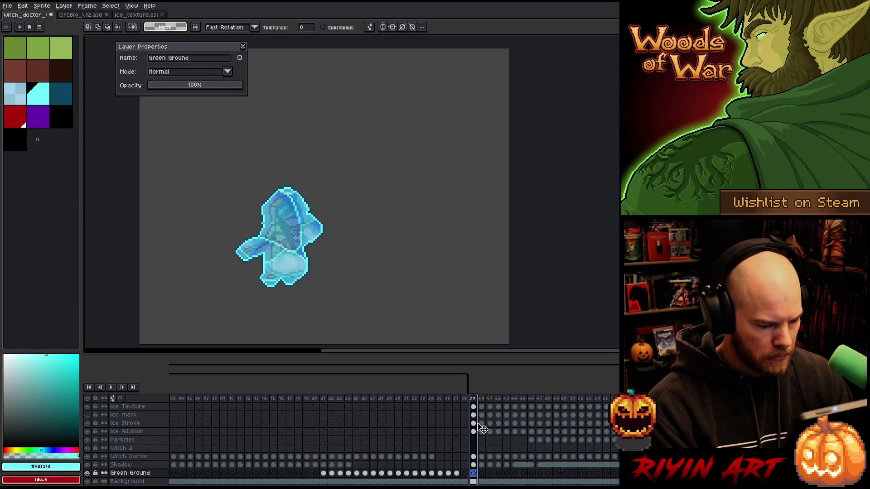
left_click(531, 440)
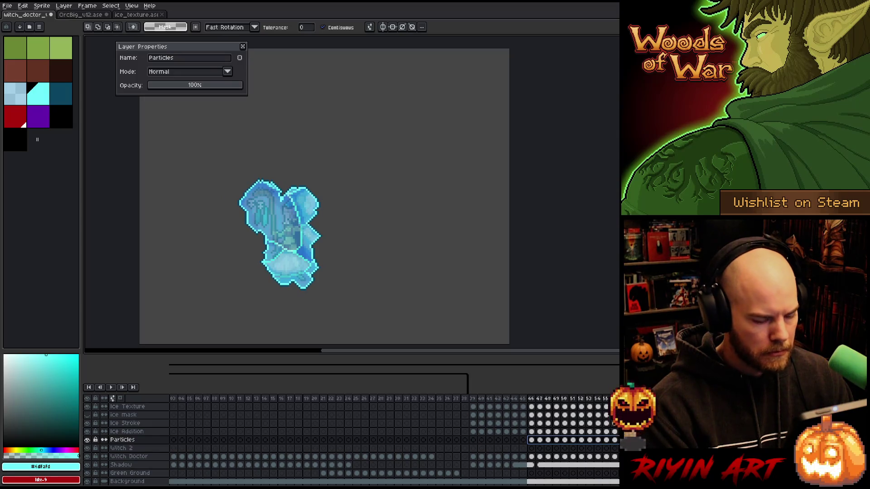
key("Return")
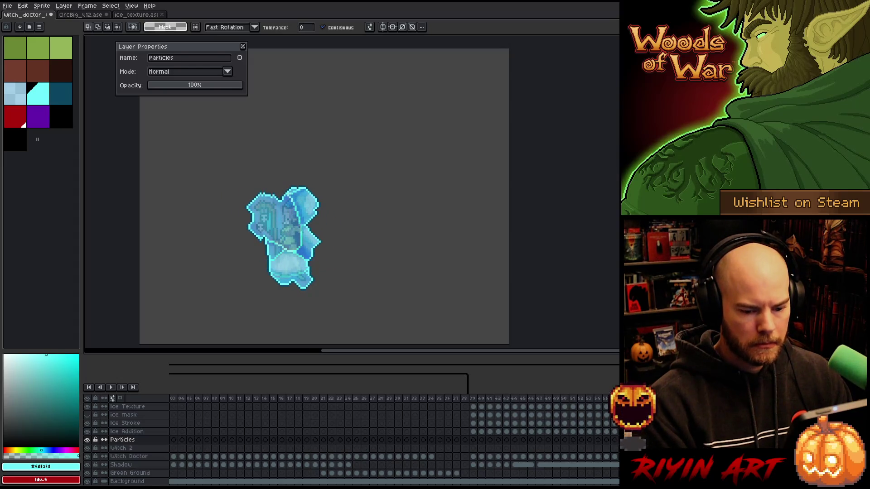
left_click(585, 402)
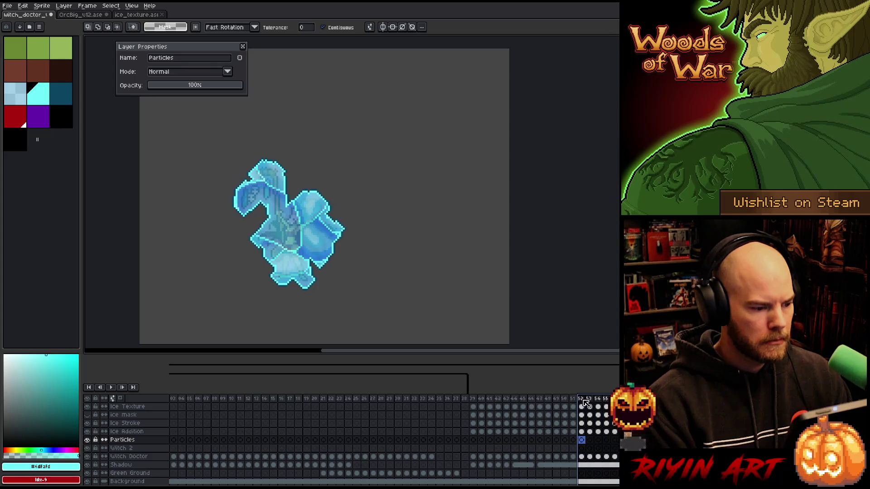
left_click(568, 402)
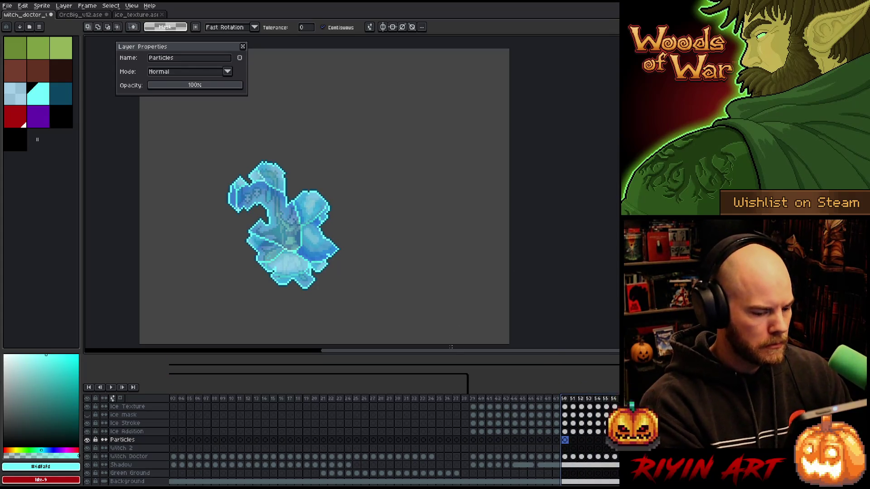
Lower the Ice Addition layer's opacity to 22% and save the witch doctor file.
left_click(131, 434)
left_click(172, 86)
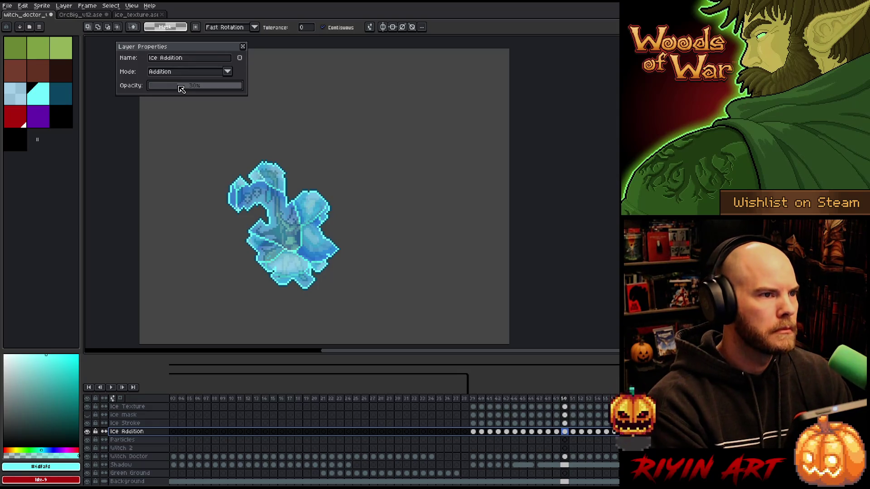
left_click(243, 47)
key("ctrl+s")
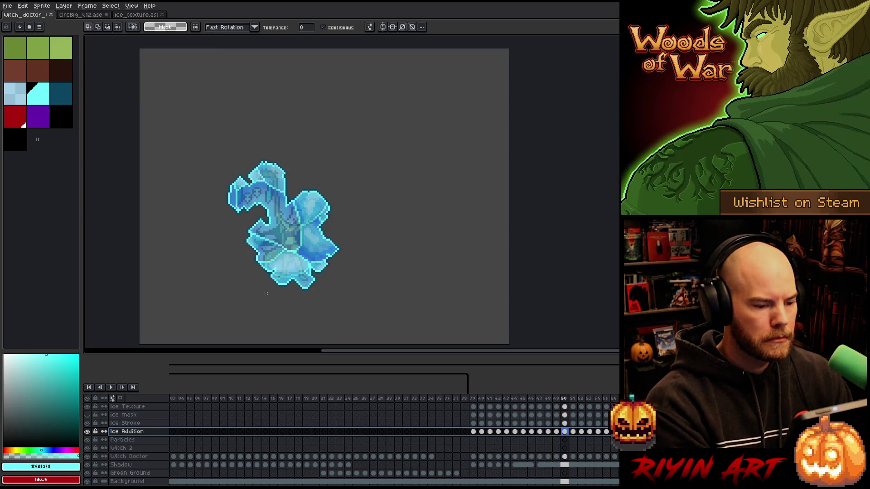
Close ice_texture.ase and check frame 100 of OrcBig_v12's freeze outline.
left_click(162, 15)
left_click(81, 14)
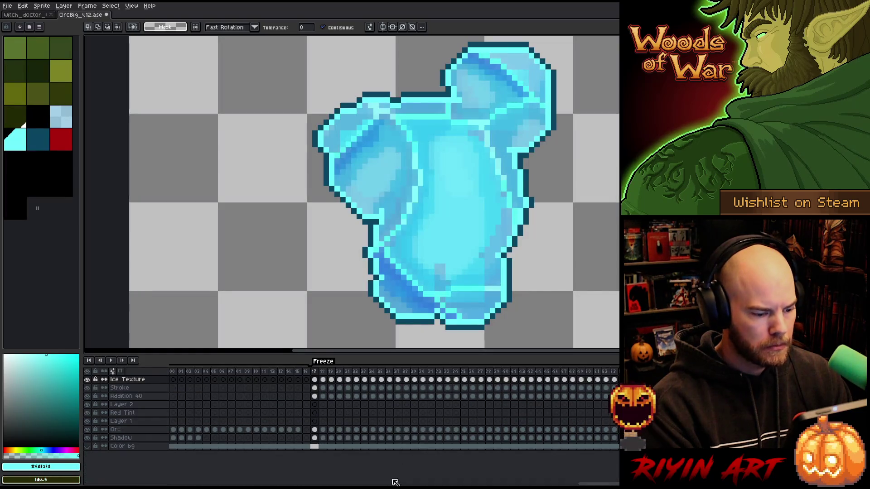
scroll(396, 483, "right", 5)
scroll(511, 407, "right", 2)
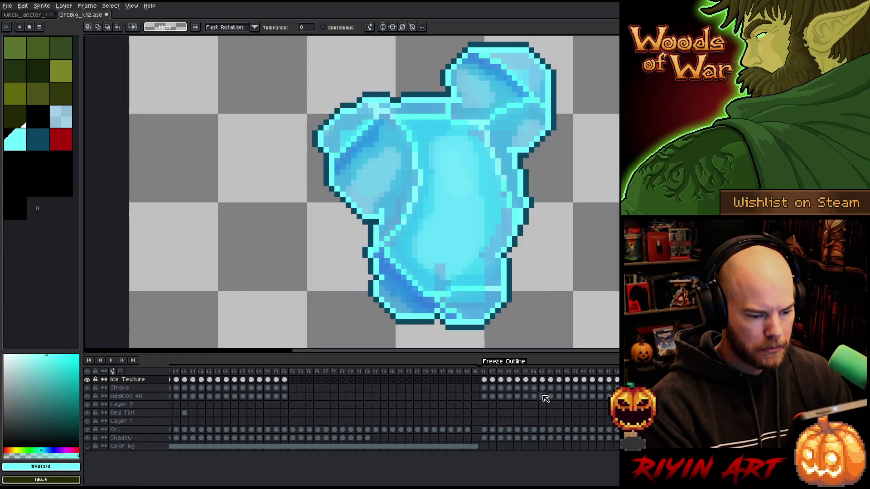
left_click(510, 380)
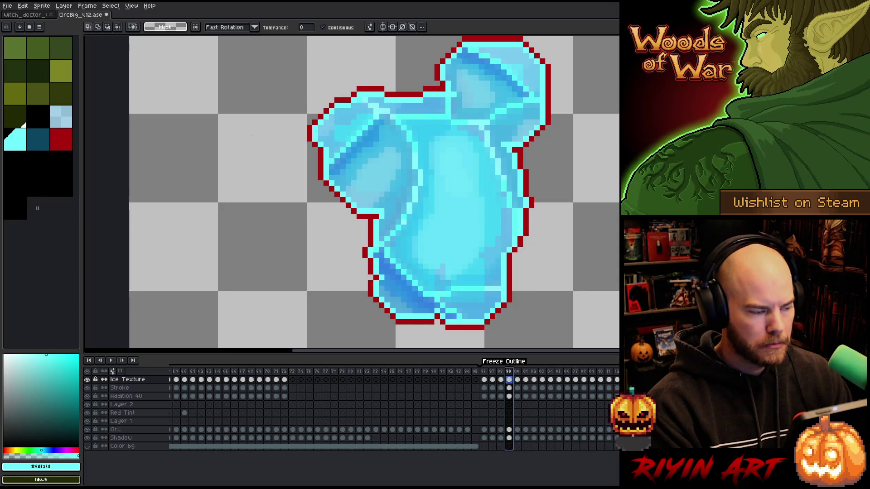
left_click(39, 15)
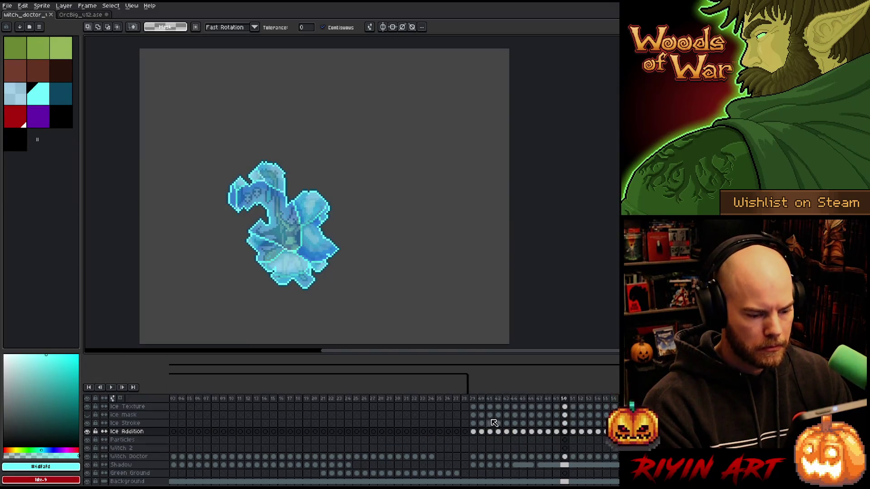
Select the ice cels starting at frame 25 and paste them at frame 76, where Freeze Outline begins.
scroll(576, 449, "up", 2)
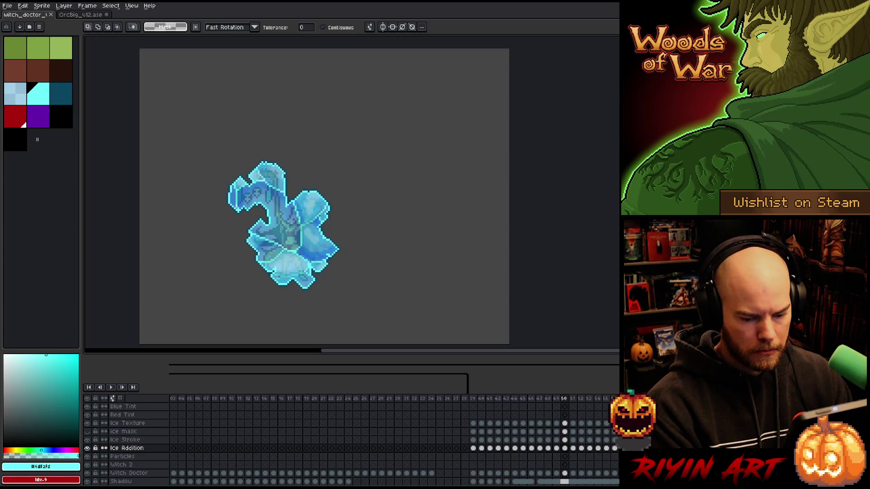
scroll(352, 444, "down", 3)
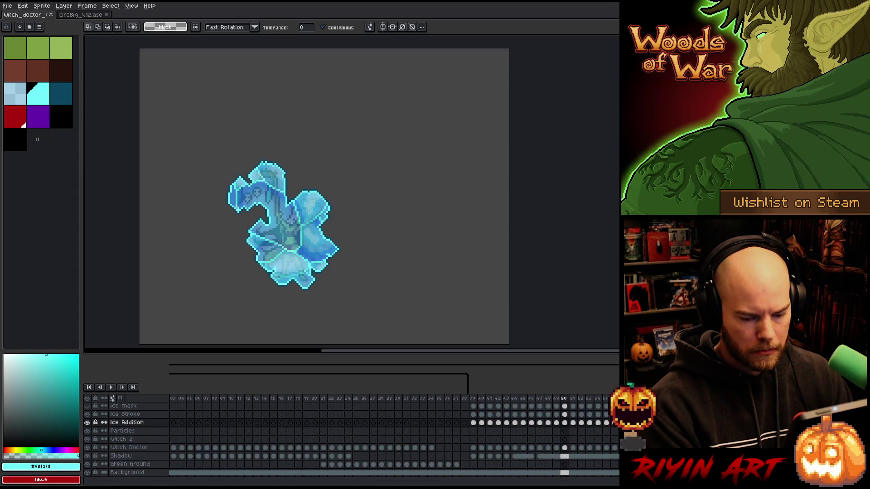
scroll(371, 432, "up", 3)
left_click_drag(306, 424, 371, 432)
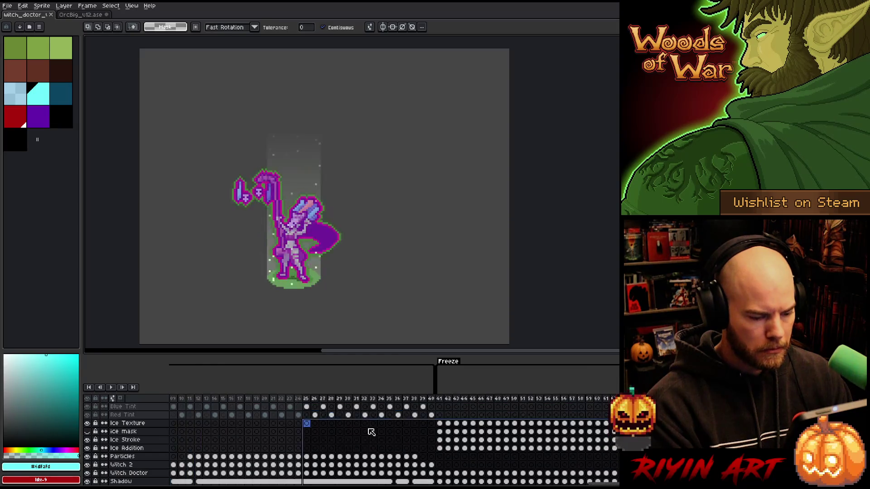
left_click(440, 424)
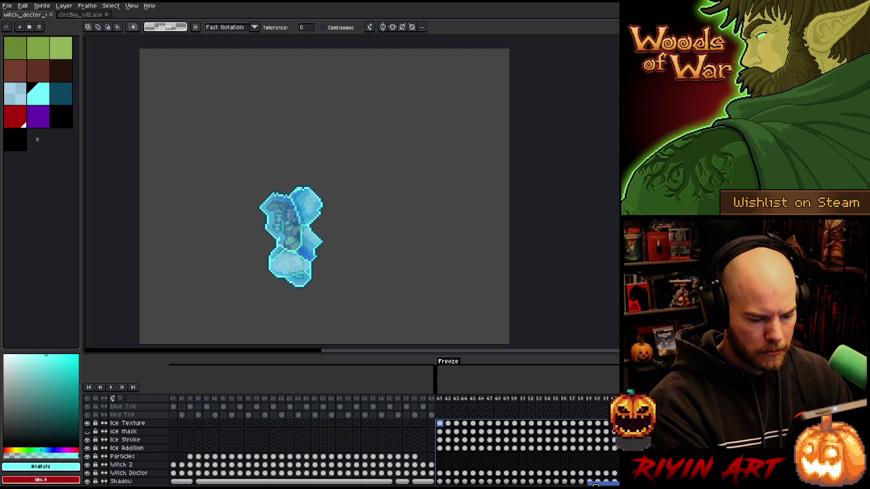
scroll(566, 476, "right", 10)
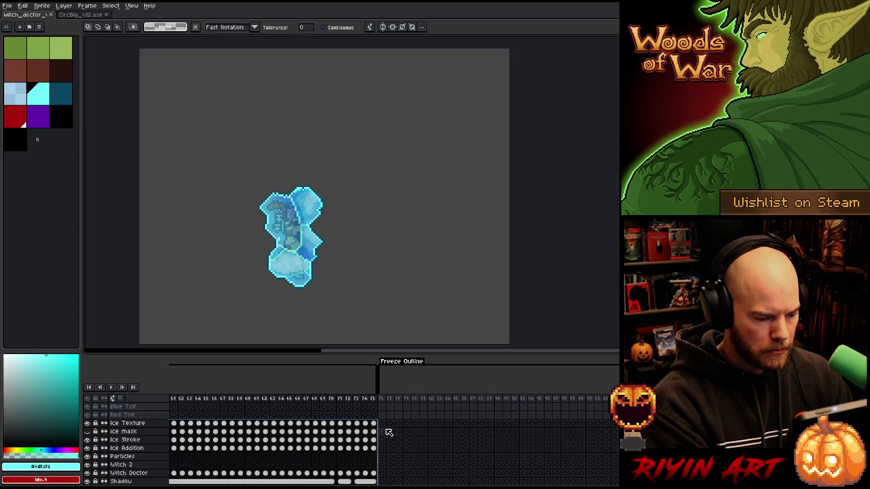
left_click(382, 424)
key("ctrl+v")
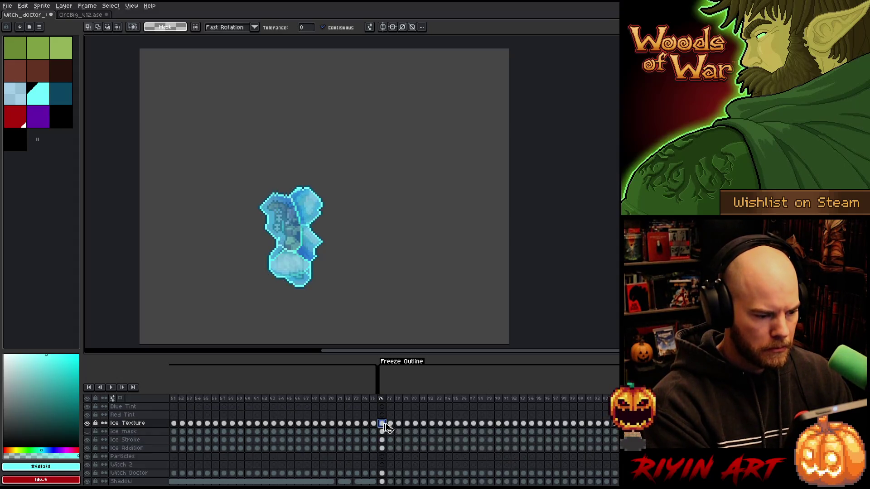
Delete the Ice mask layer, scrub back to frame 64 and pick the dark teal outline colour index 8.
right_click(128, 431)
left_click(145, 450)
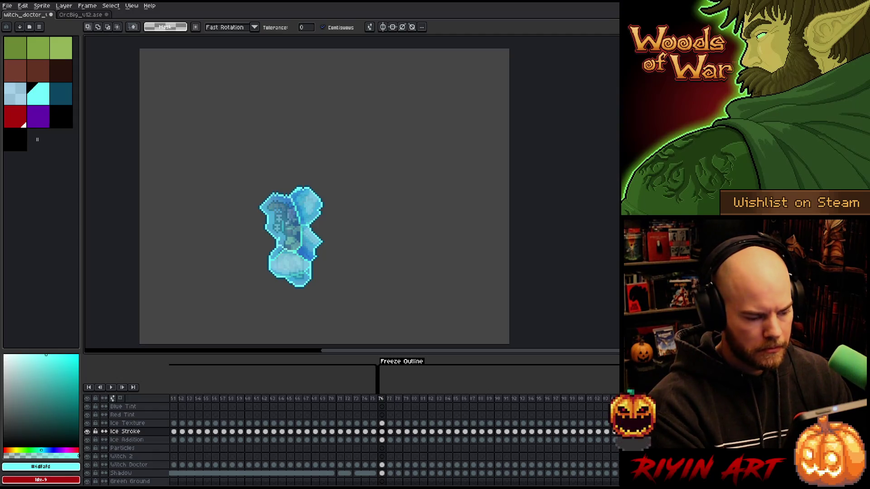
scroll(370, 435, "right", 5)
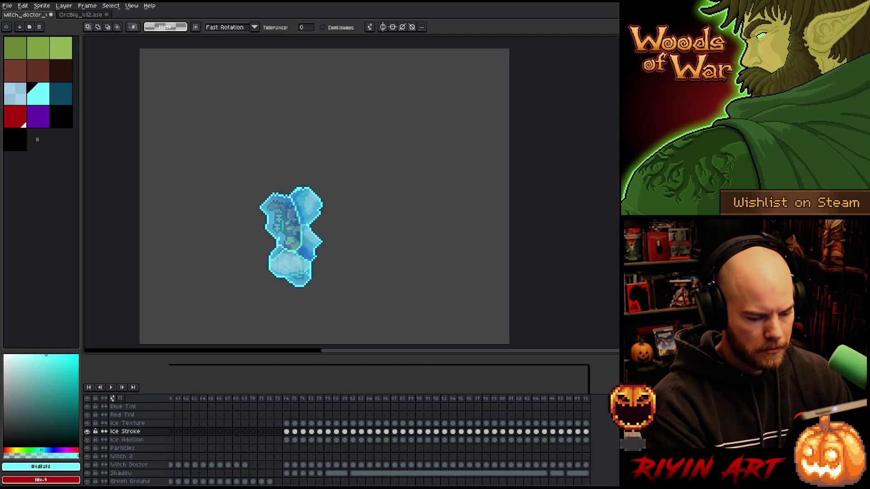
mouse_move(588, 432)
left_mouse_down()
mouse_move(131, 441)
mouse_move(430, 433)
mouse_move(411, 434)
left_mouse_up()
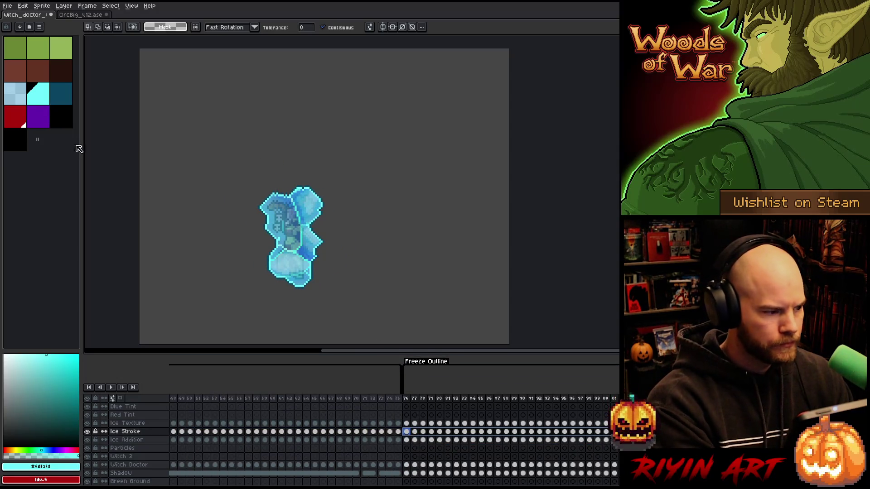
left_click(61, 94)
Replace the Ice Stroke outline's dark teal index 8 with red index 9, then play the animation.
key("shift+r")
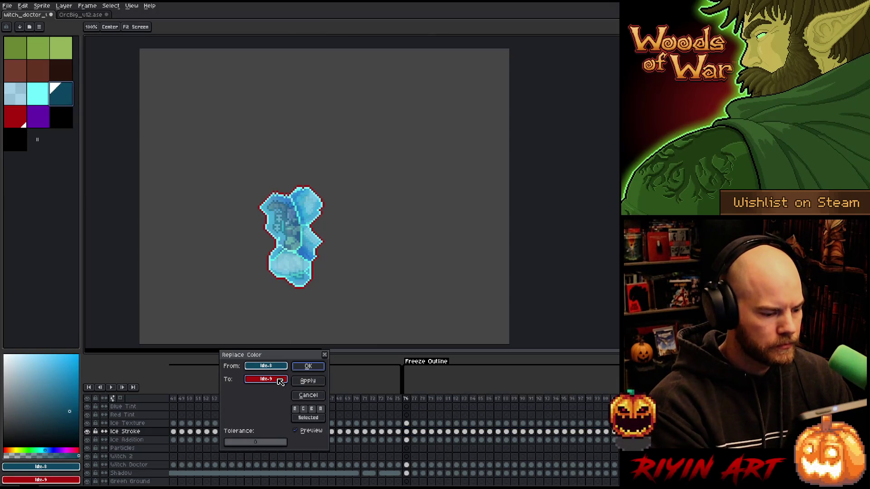
left_click_drag(280, 382, 17, 108)
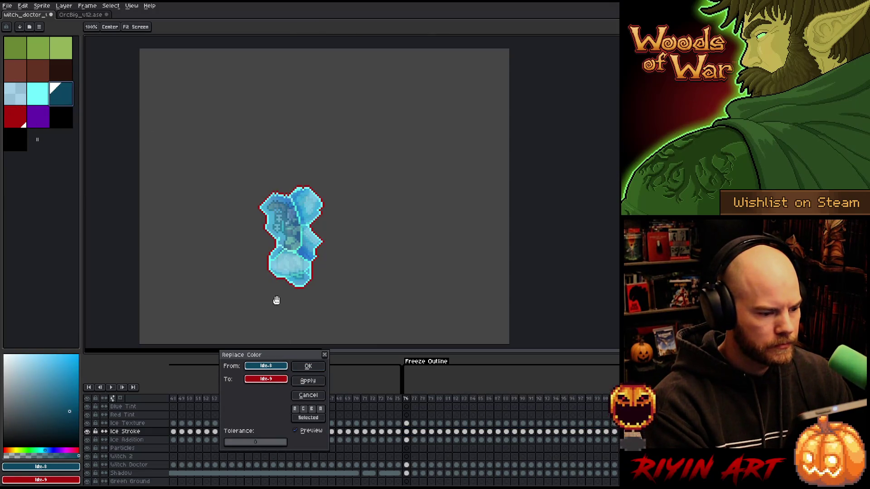
left_click(308, 366)
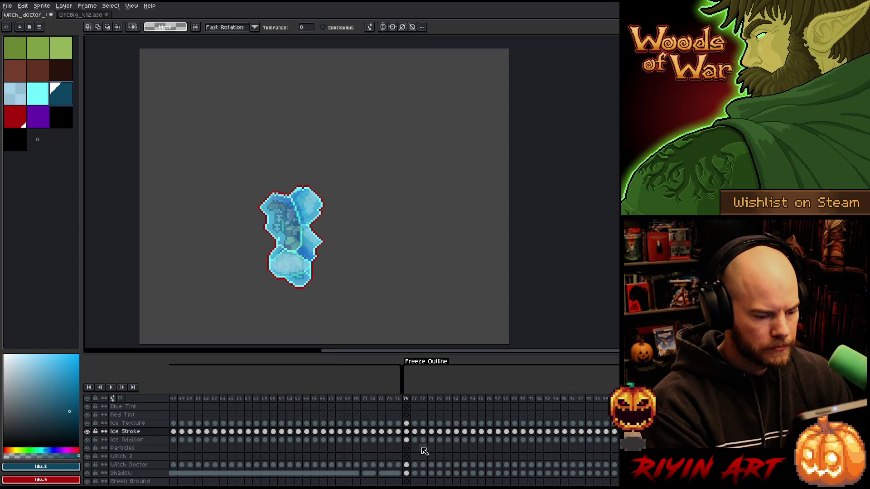
left_click_drag(406, 440, 617, 437)
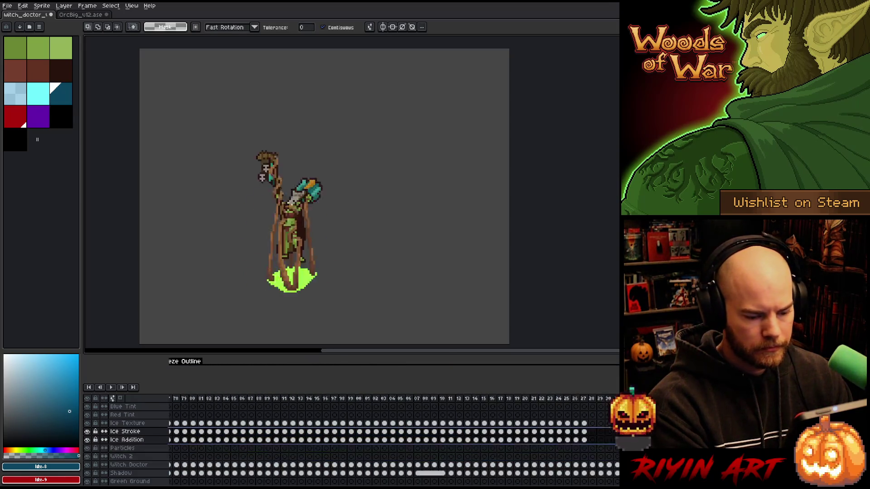
key("Return")
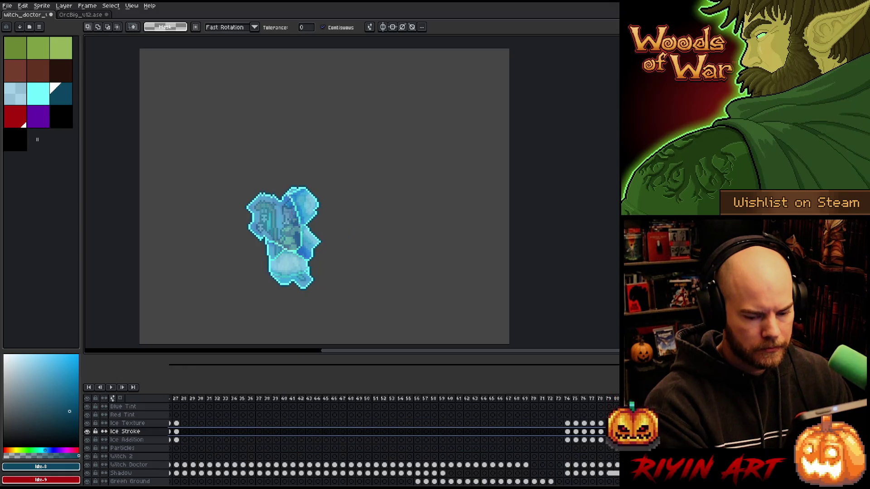
Apply the red outline replacement again and play frames 46–74.
key("shift+r")
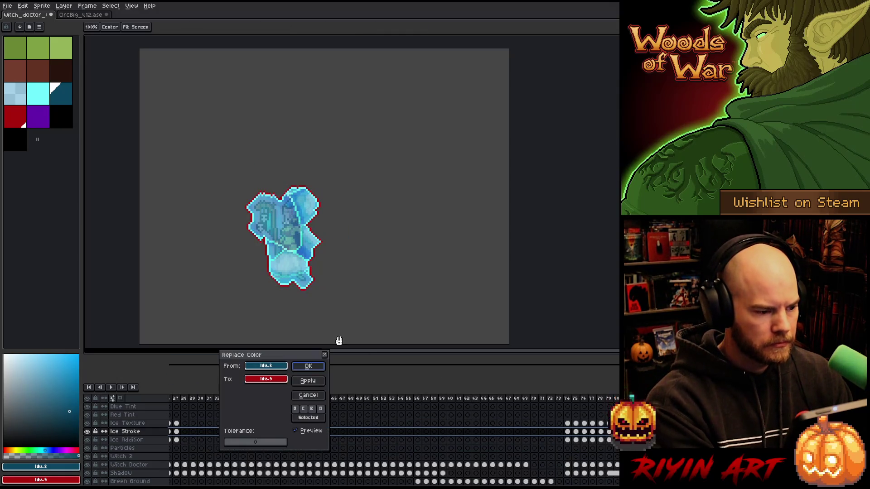
left_click(315, 367)
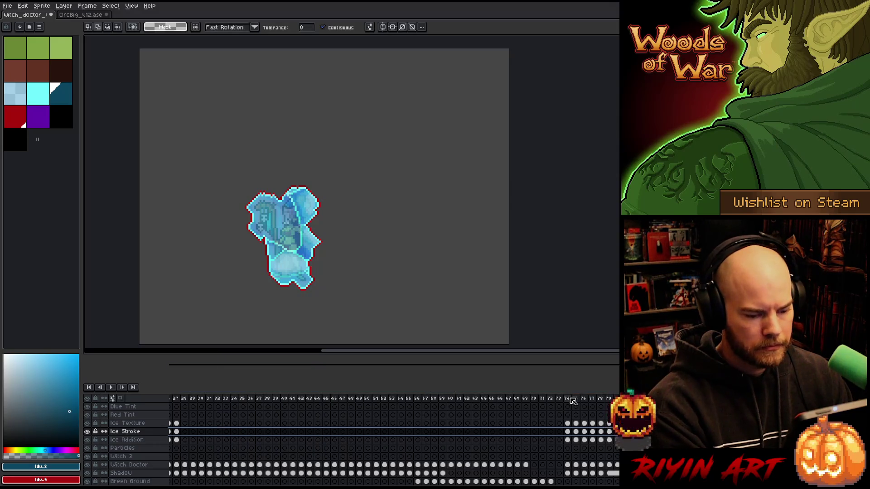
left_click(588, 398)
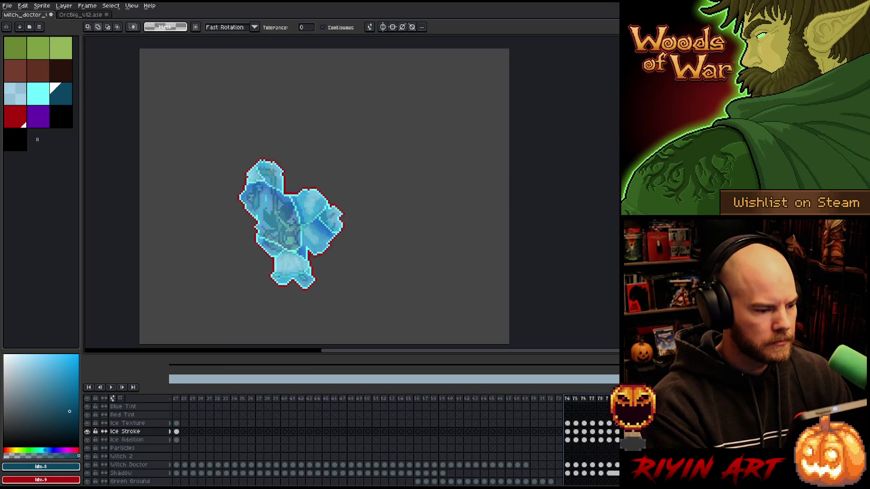
left_click_drag(567, 398, 331, 393)
key("Return")
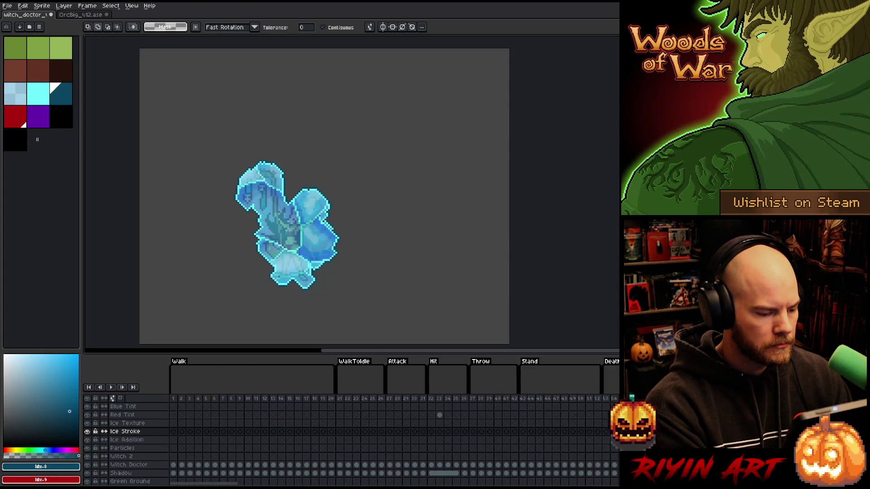
Hide the Background layer at walk frame 8 and trim the canvas tightly around the character.
left_click(231, 432)
scroll(251, 265, "down", 2)
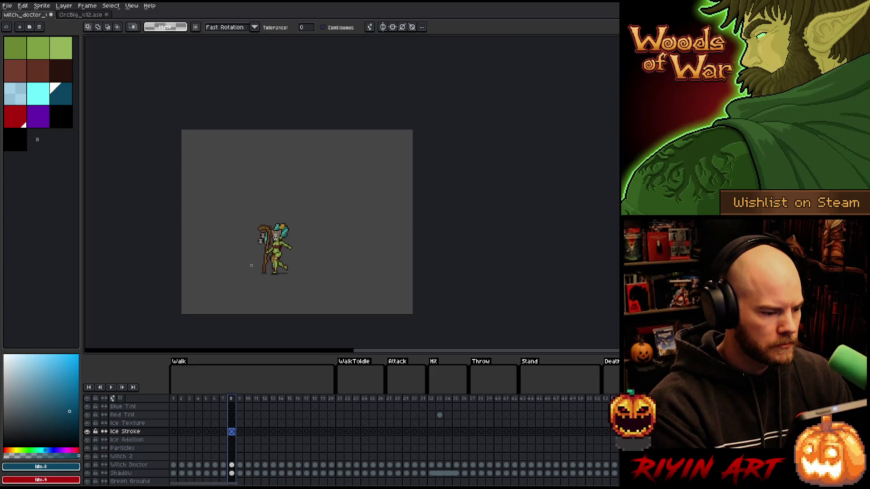
scroll(320, 431, "down", 1)
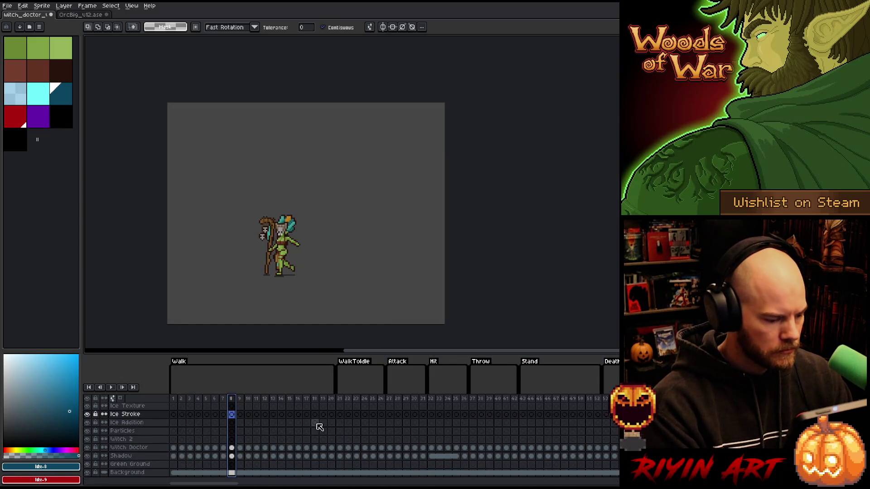
left_click(87, 473)
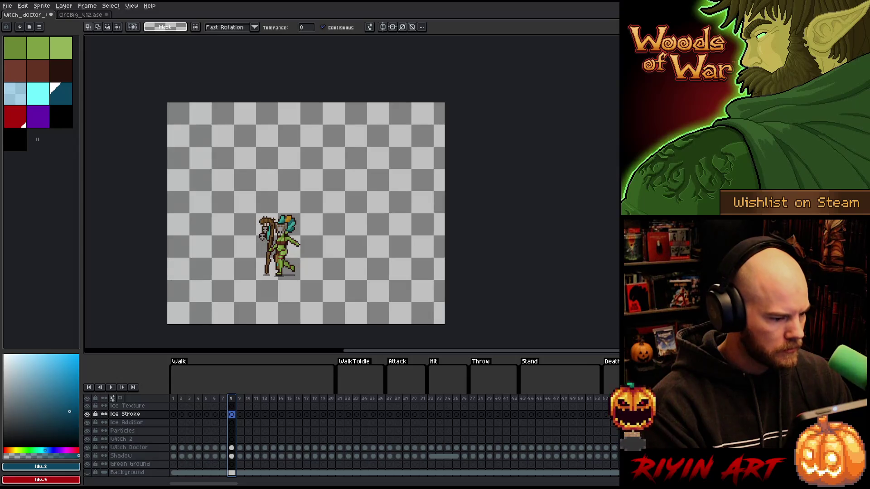
left_click(42, 5)
left_click(61, 86)
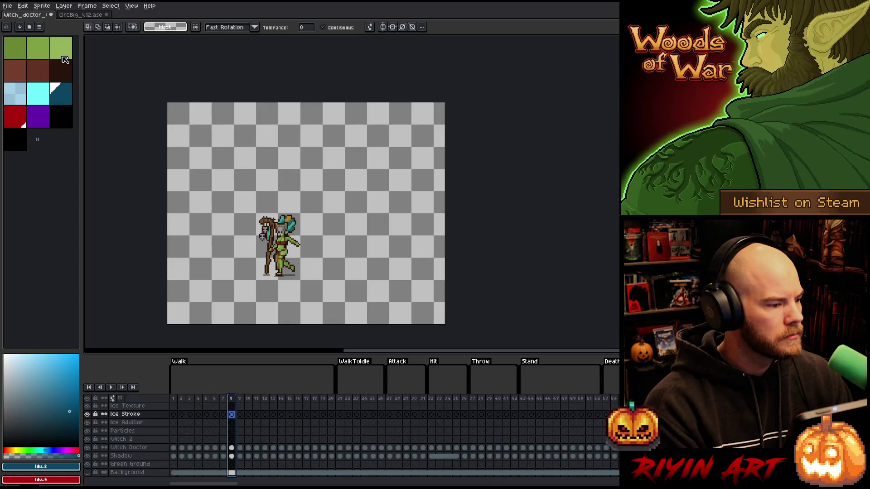
left_click(42, 5)
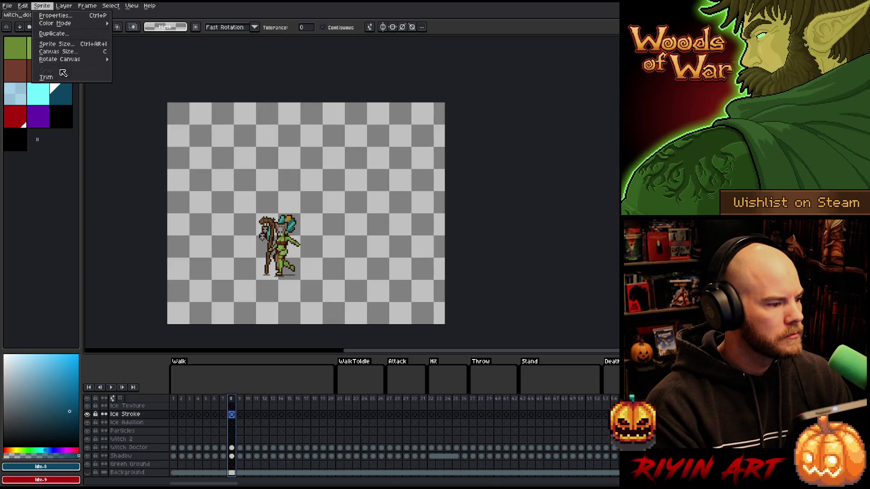
left_click(46, 77)
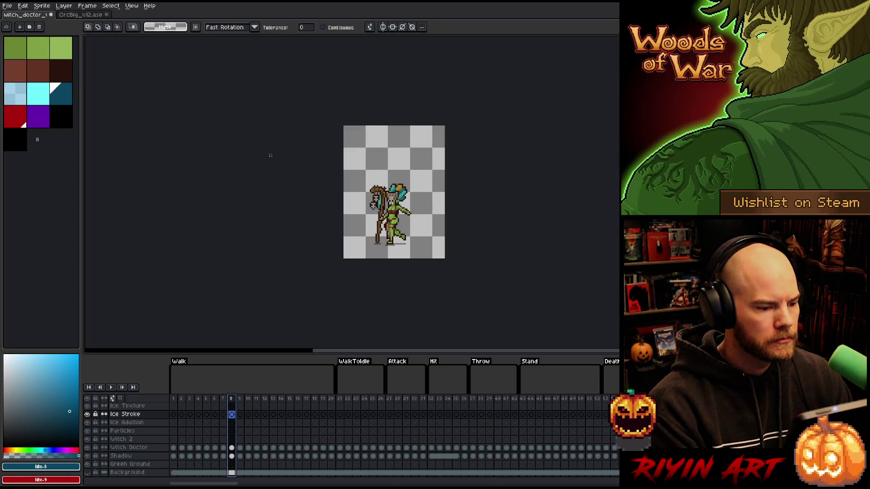
Center the trimmed sprite in the view and play, then stop, the walk animation.
scroll(415, 215, "up", 2)
left_click_drag(415, 215, 397, 234)
key("Return")
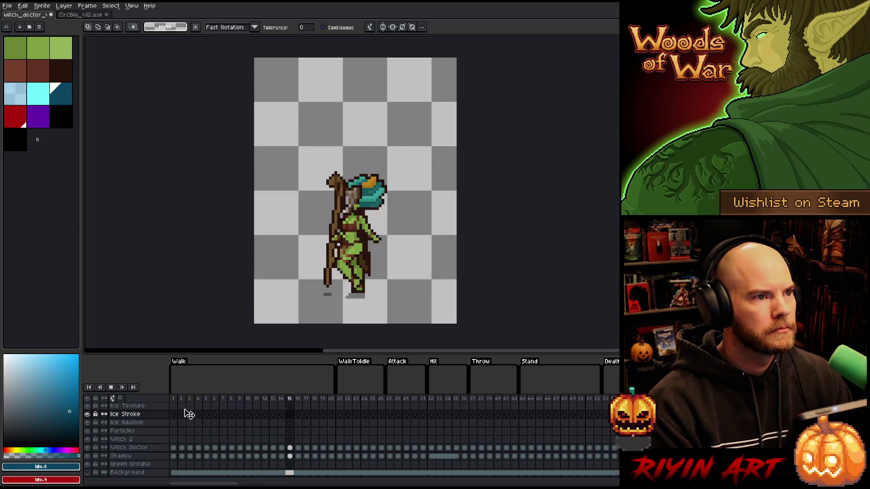
key("Return")
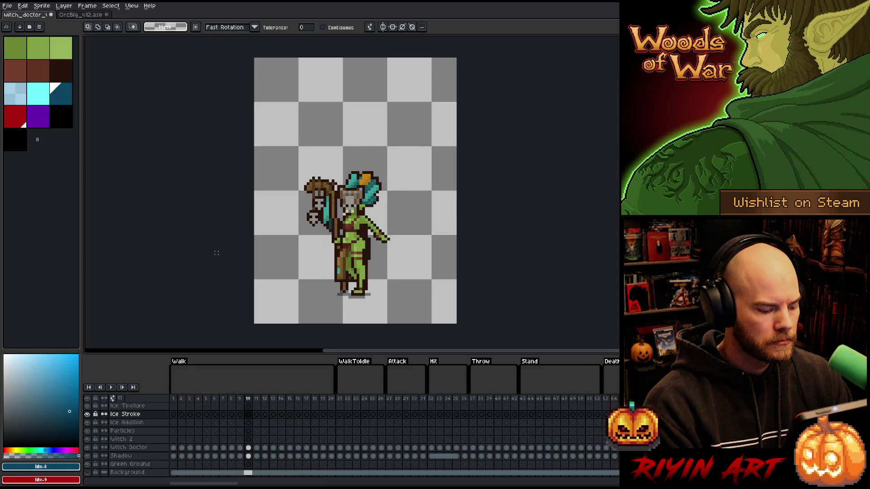
right_click(419, 221)
key("Escape")
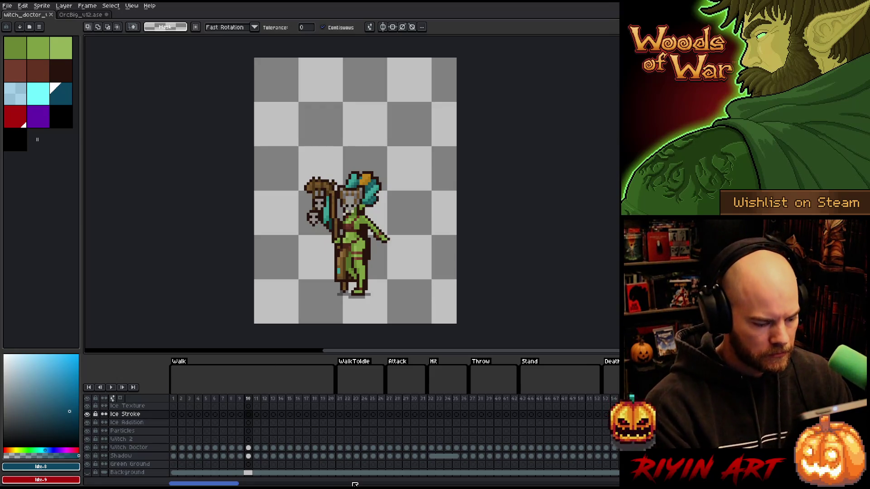
scroll(275, 271, "down", 3)
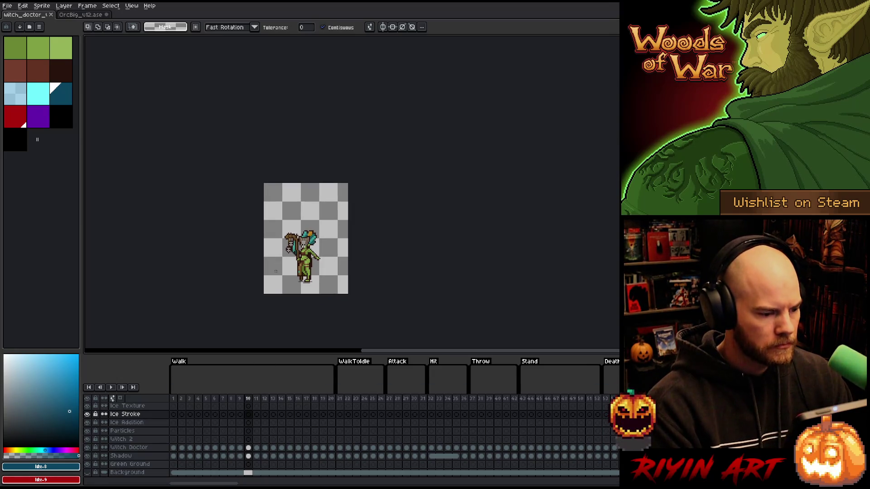
left_click(7, 6)
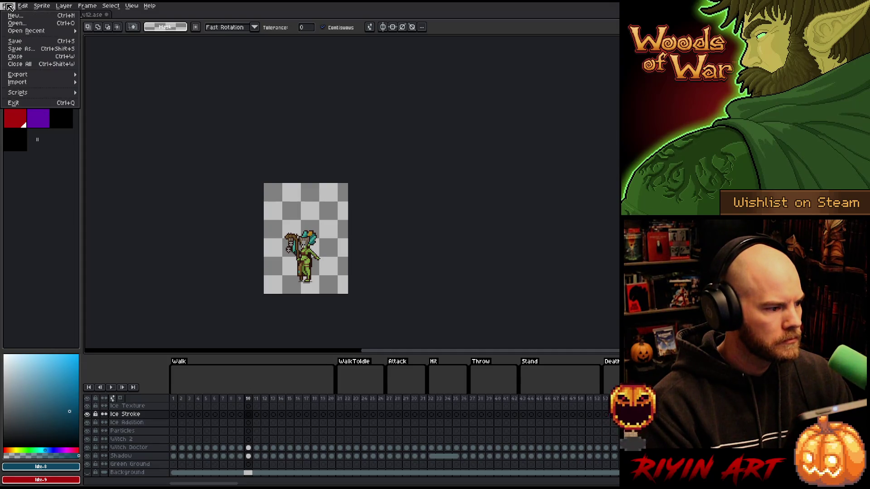
Set the witch doctor's sprite-sheet export to Fixed # of Columns with 135 columns.
mouse_move(26, 80)
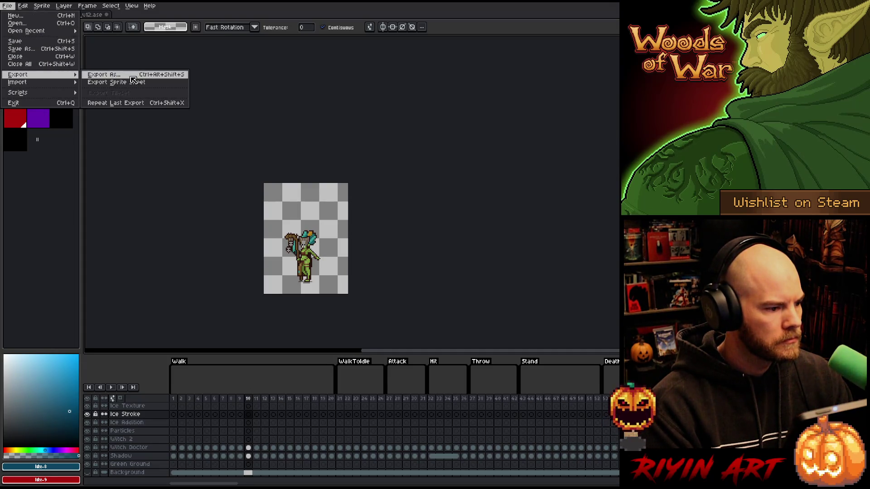
left_click(116, 82)
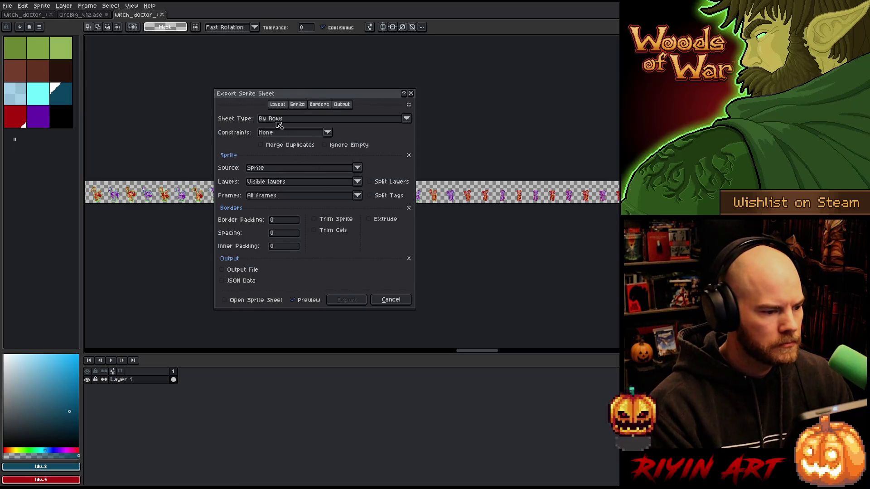
left_click(290, 132)
left_click(292, 153)
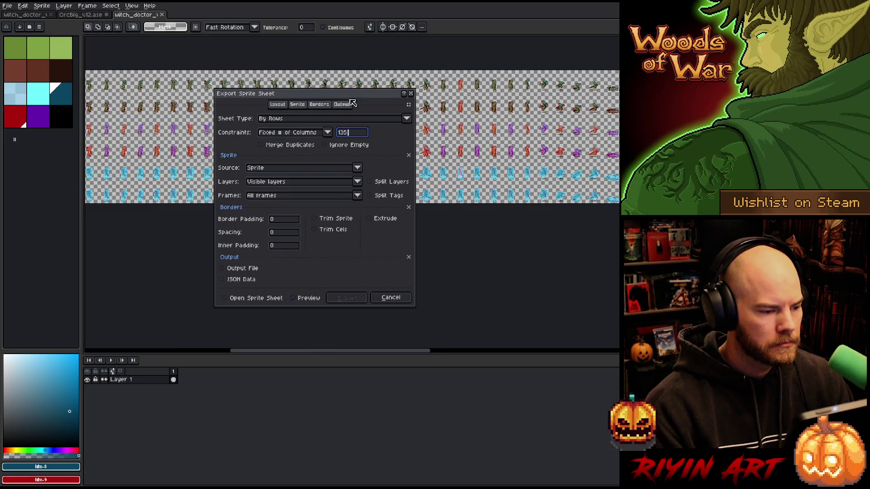
mouse_move(349, 96)
left_mouse_down()
mouse_move(388, 250)
mouse_move(388, 230)
left_mouse_up()
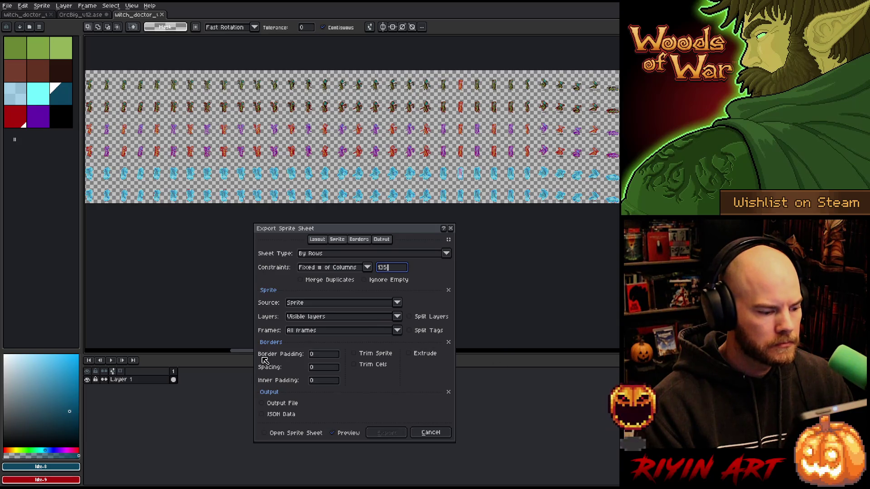
left_click(256, 356)
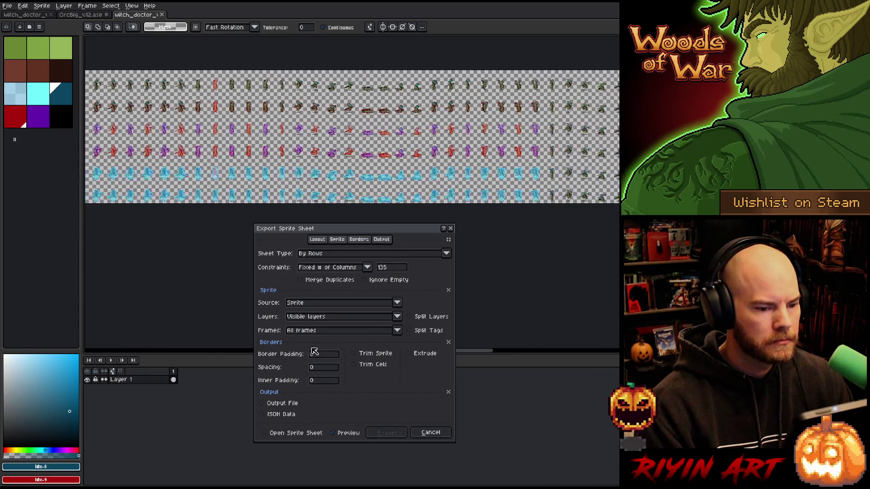
Pan across the 135-column sheet preview, then cancel without exporting.
scroll(491, 336, "right", 10)
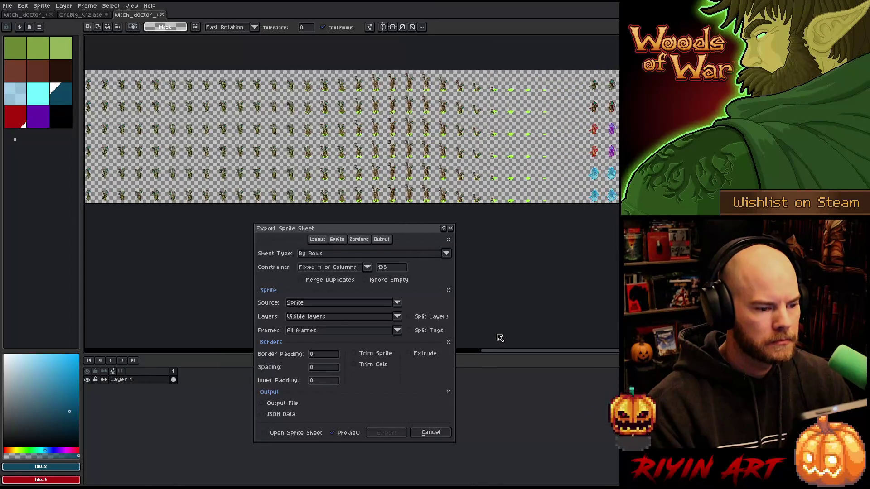
scroll(572, 336, "right", 10)
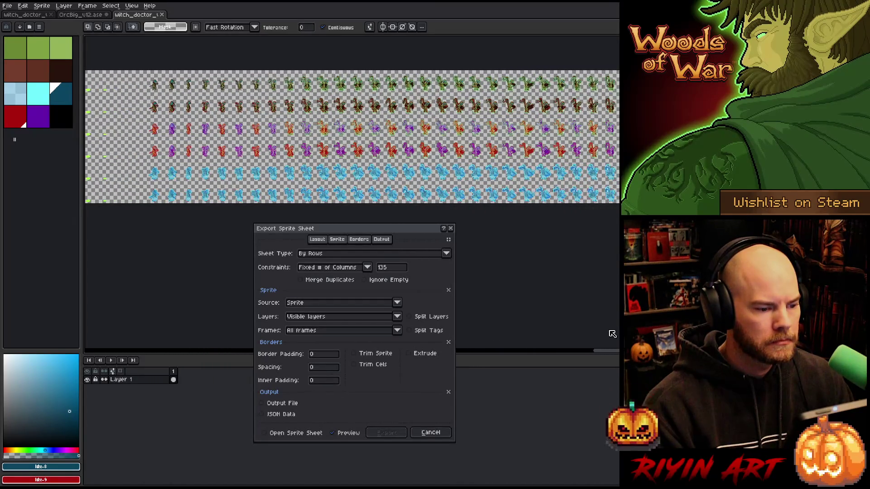
scroll(616, 332, "right", 3)
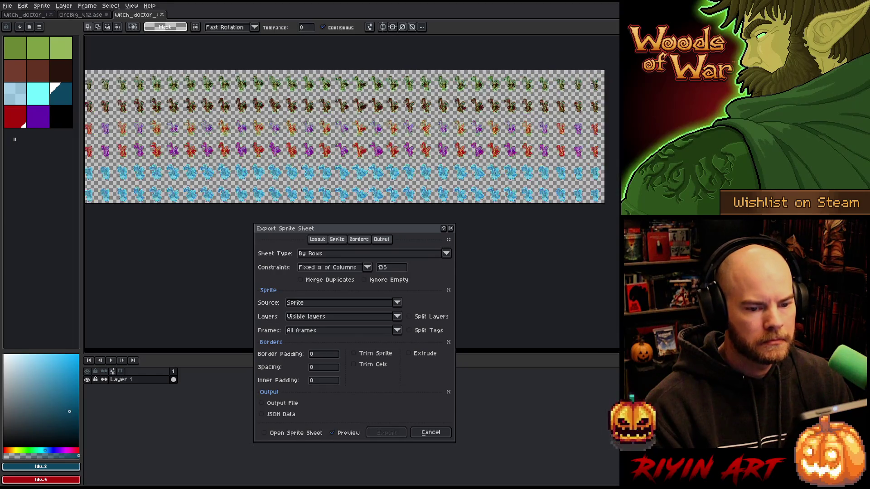
scroll(606, 330, "left", 15)
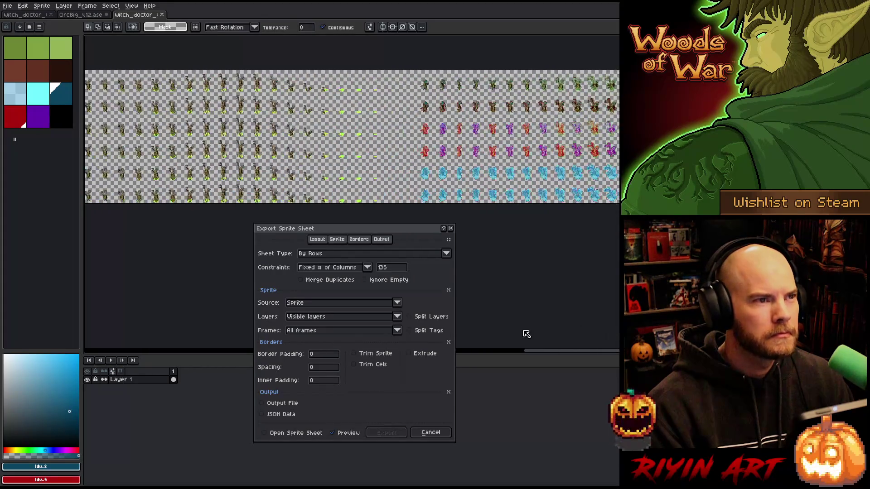
scroll(228, 345, "left", 15)
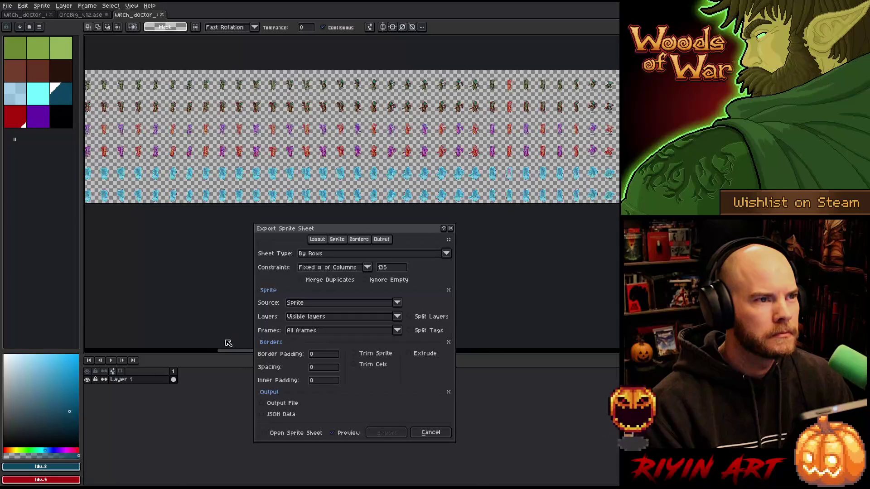
scroll(160, 343, "right", 1)
key("Escape")
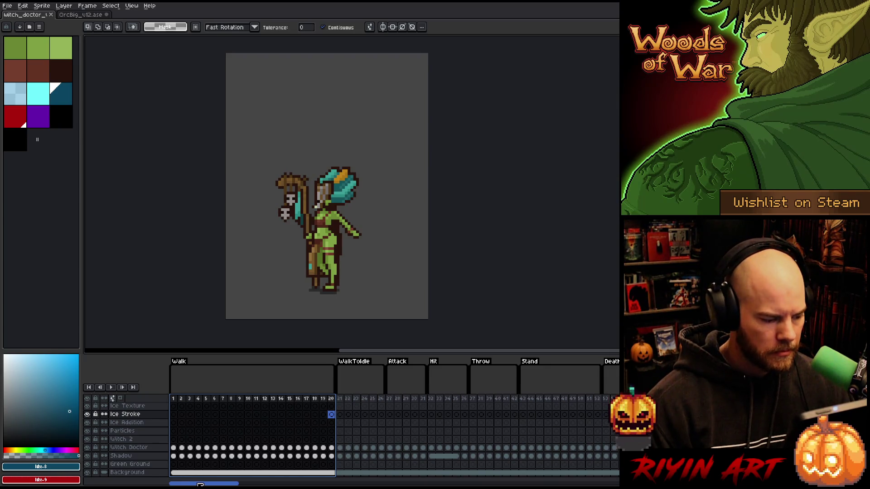
Scroll the timeline to the Attack Intro, Heal, Walk Intro and Cycle tags and show the green-glow casting frame.
left_click_drag(204, 483, 255, 485)
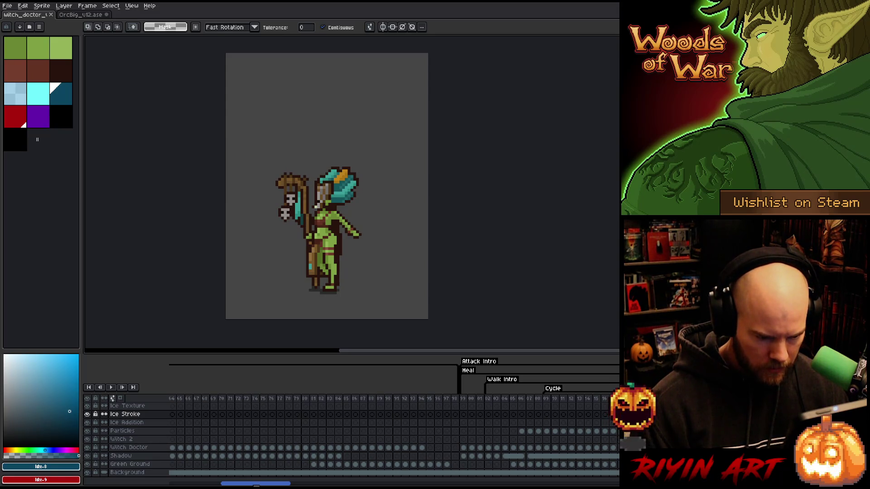
left_click(546, 399)
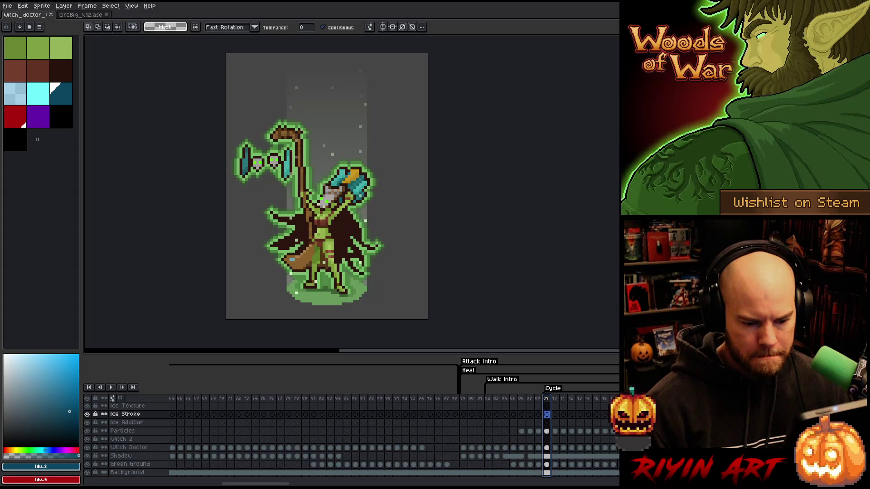
Step through the frames to the first Walk Intro frame and scroll further along the timeline.
key("Right")
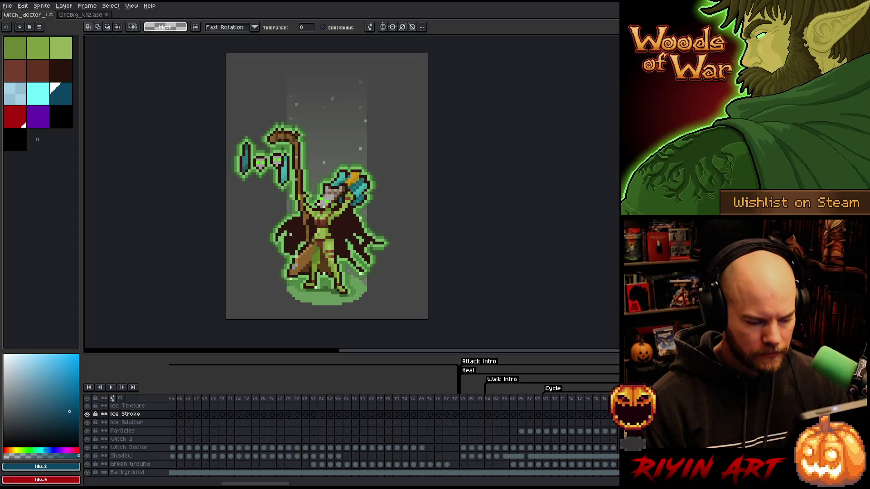
left_click(488, 399)
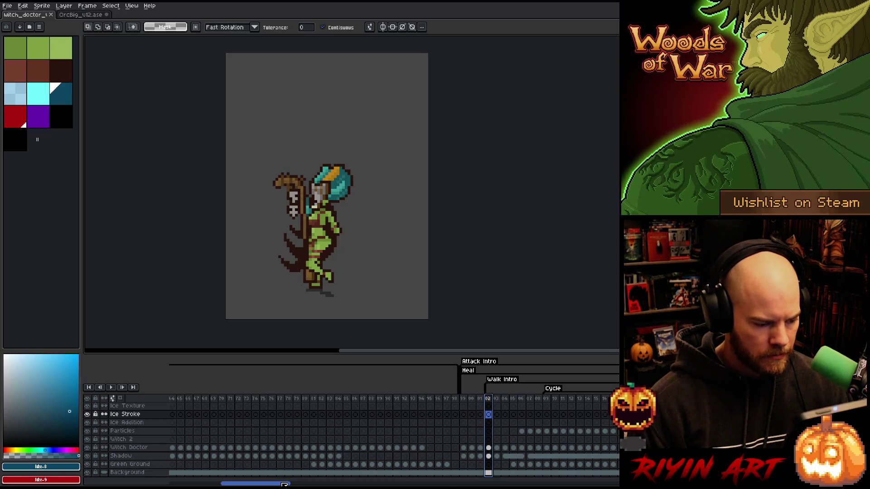
left_click_drag(284, 485, 311, 485)
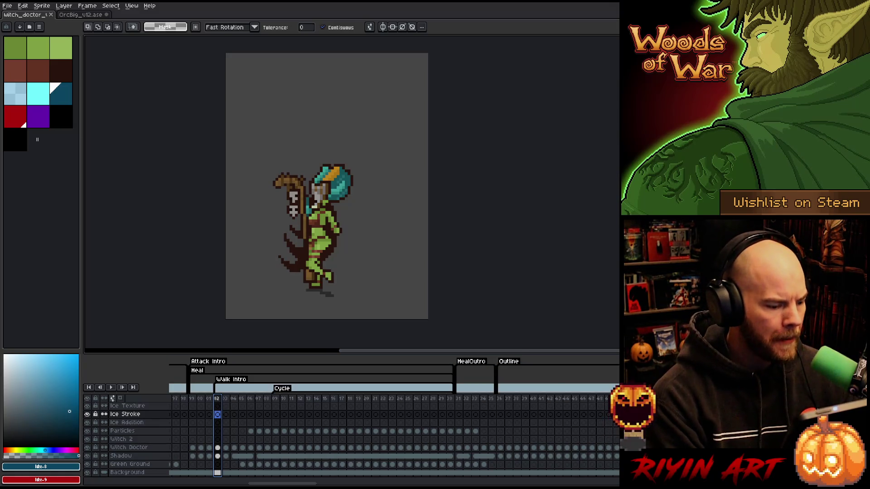
Scroll the timeline back, play the witch doctor animation, and switch to Level.cpp in VS Code.
left_click_drag(295, 483, 217, 485)
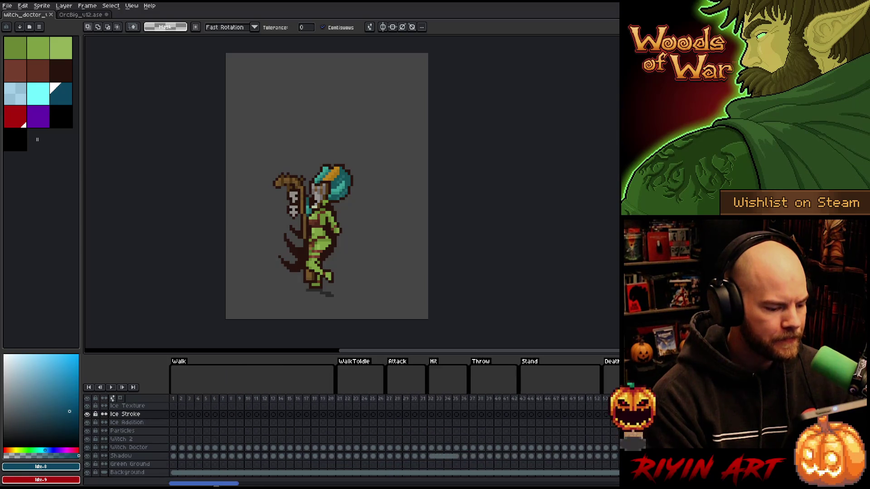
key("Return")
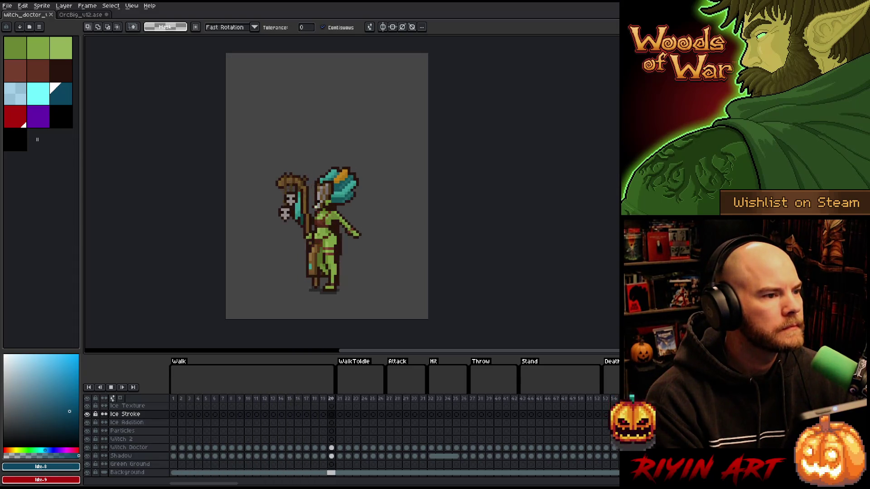
key("alt+Tab")
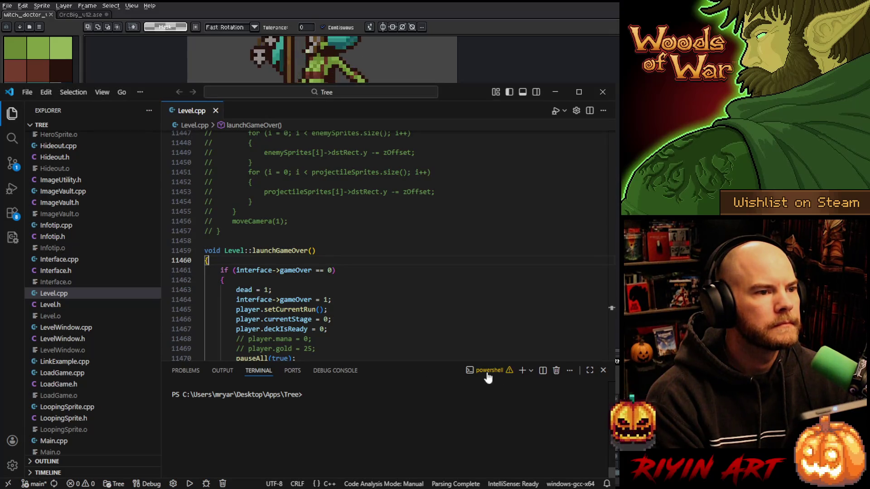
Run git pull in the terminal, hide the terminal panel, and close Level.cpp.
left_click(417, 430)
type("git pull")
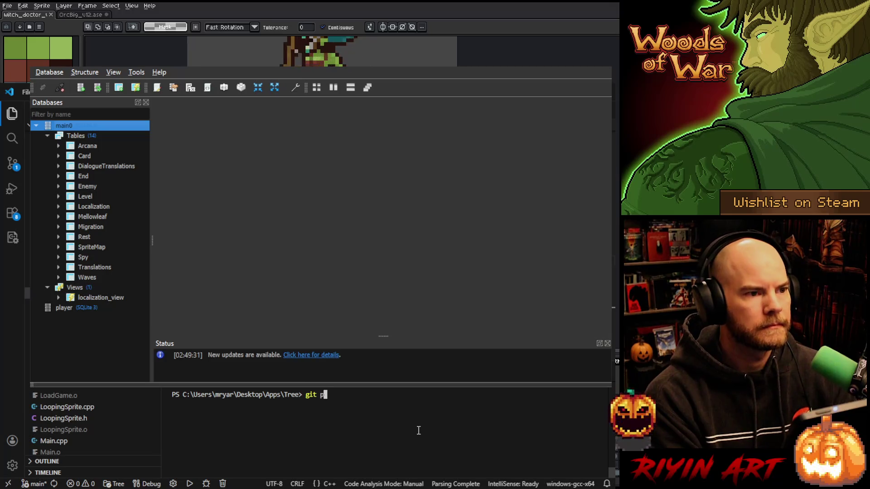
key("Return")
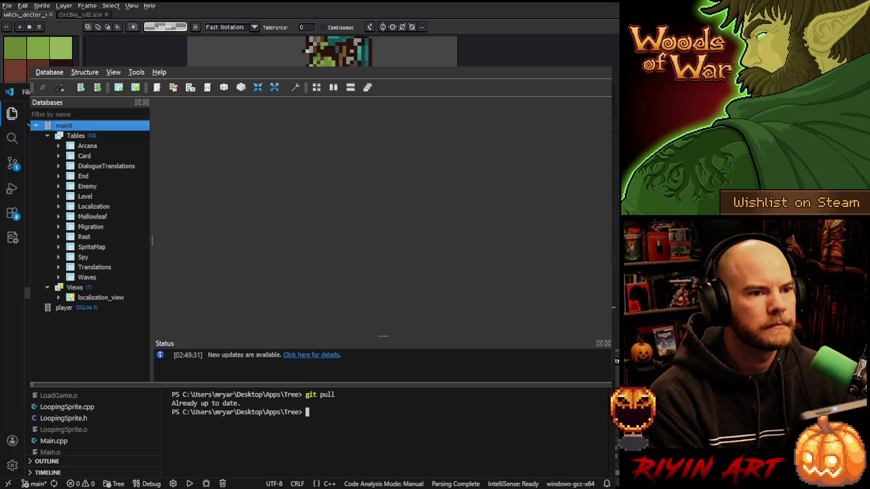
key("ctrl+grave")
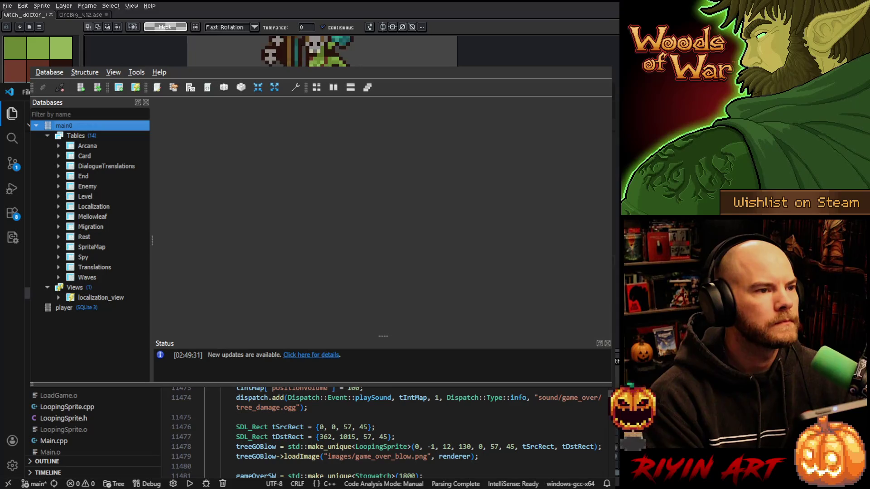
key("ctrl+w")
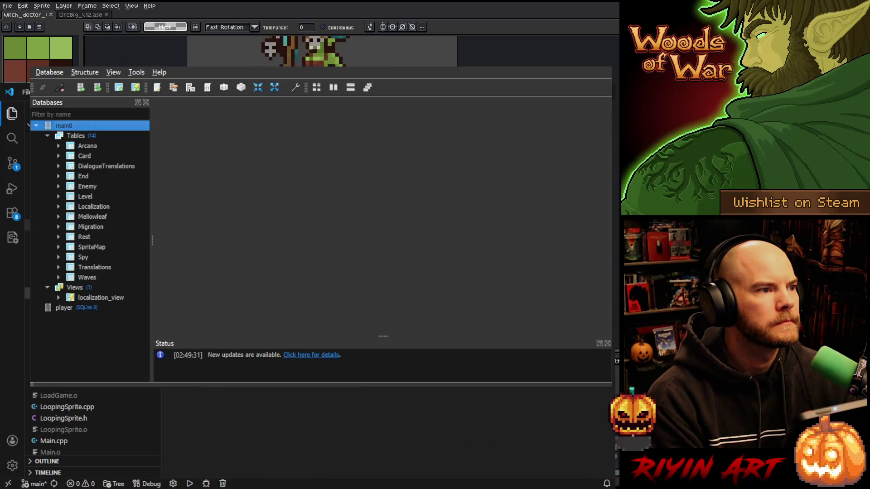
Browse the explorer, open a header and the velocity source file, then return to Aseprite.
scroll(92, 424, "up", 10)
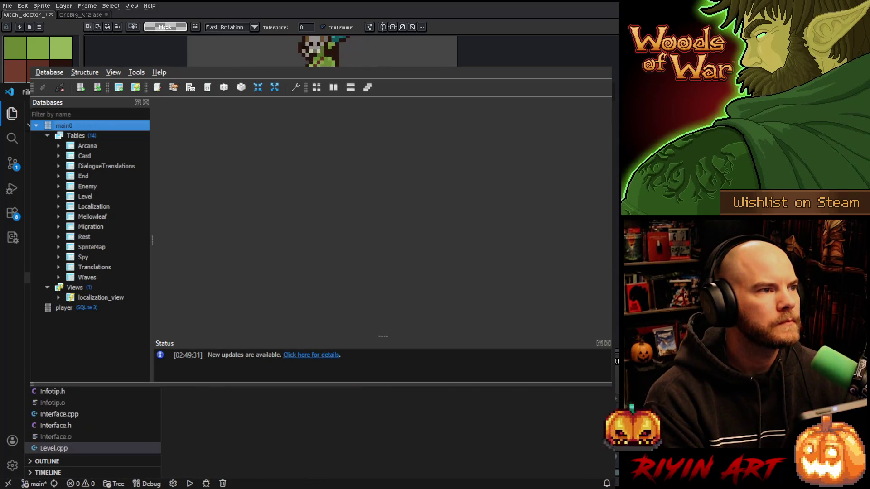
scroll(93, 423, "up", 5)
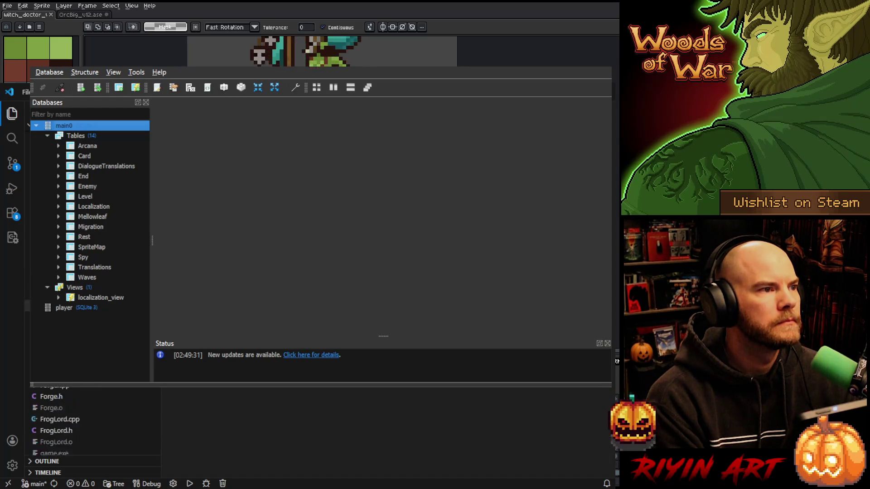
scroll(93, 421, "up", 5)
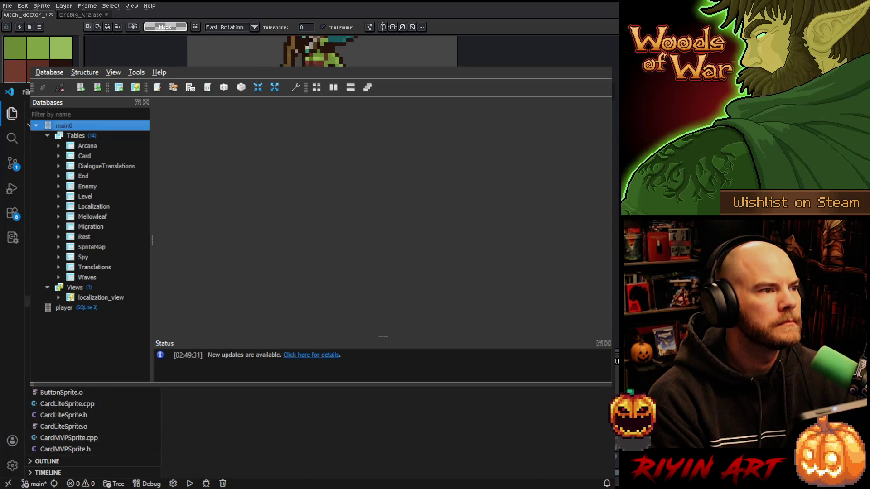
scroll(93, 421, "down", 10)
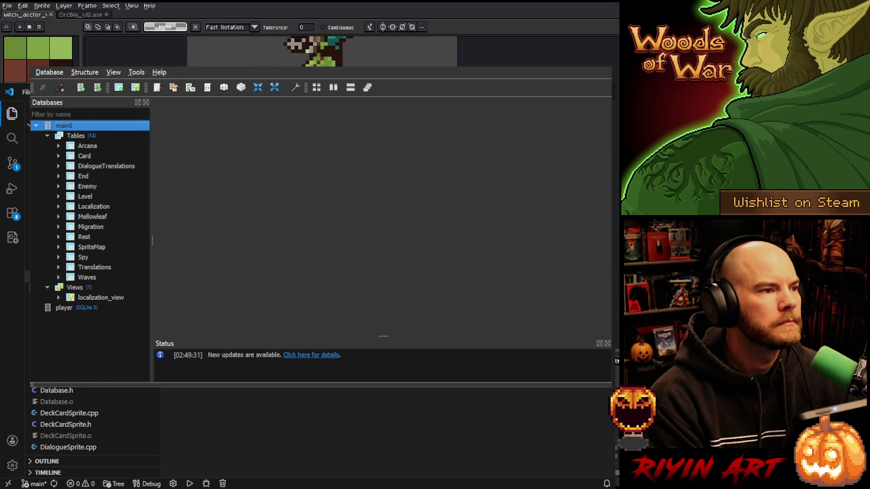
scroll(93, 421, "down", 3)
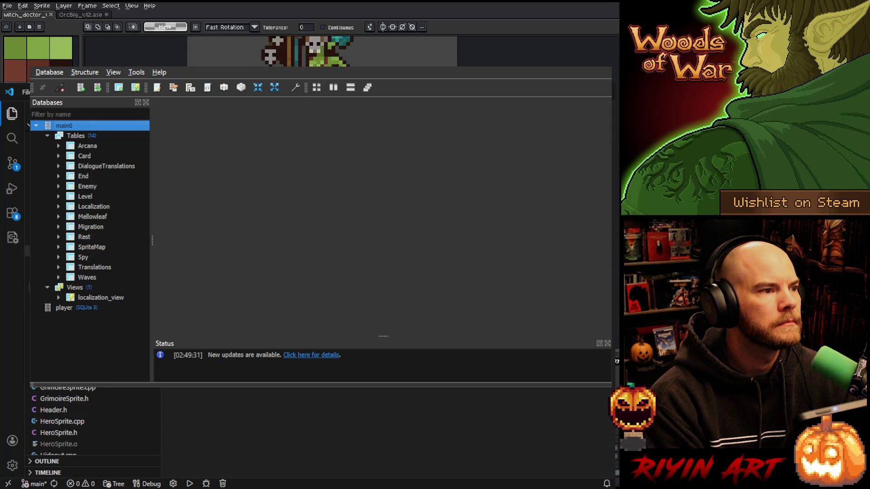
left_click(59, 433)
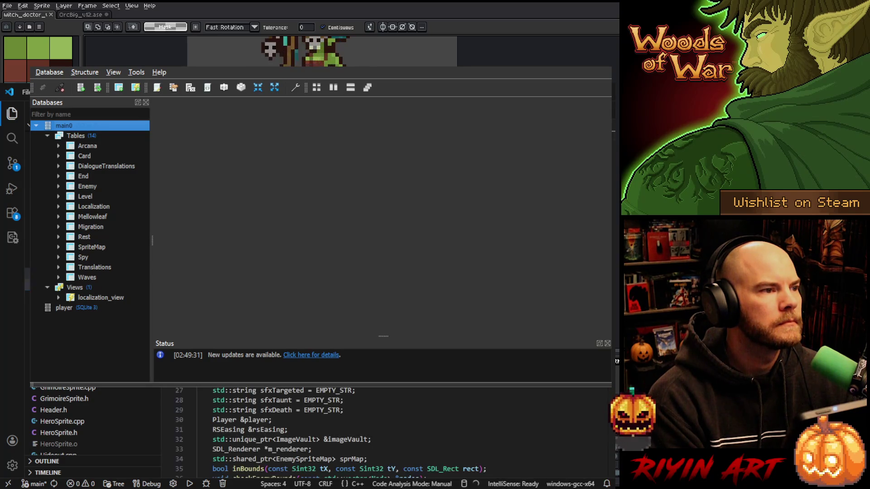
left_click(62, 422)
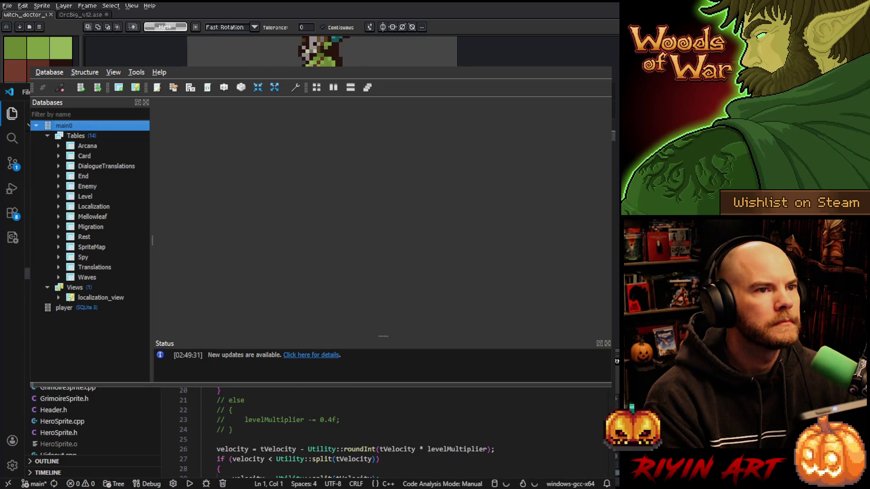
key("alt+Tab")
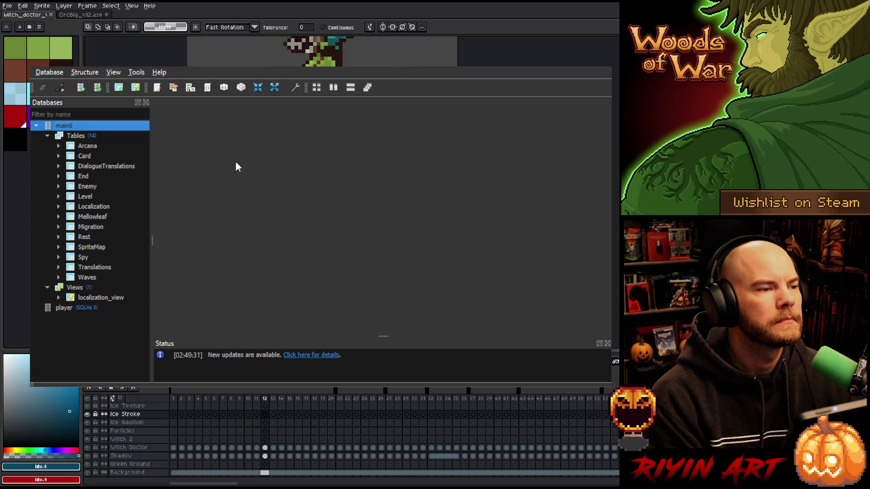
Open the Enemy table's Data view of six enemies and lower the window below the sprite.
double_click(82, 185)
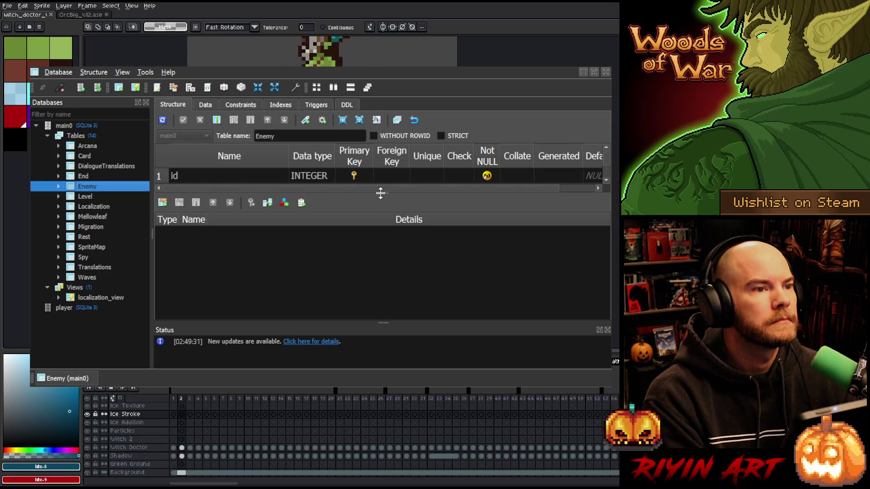
left_click_drag(381, 192, 381, 260)
left_click(205, 106)
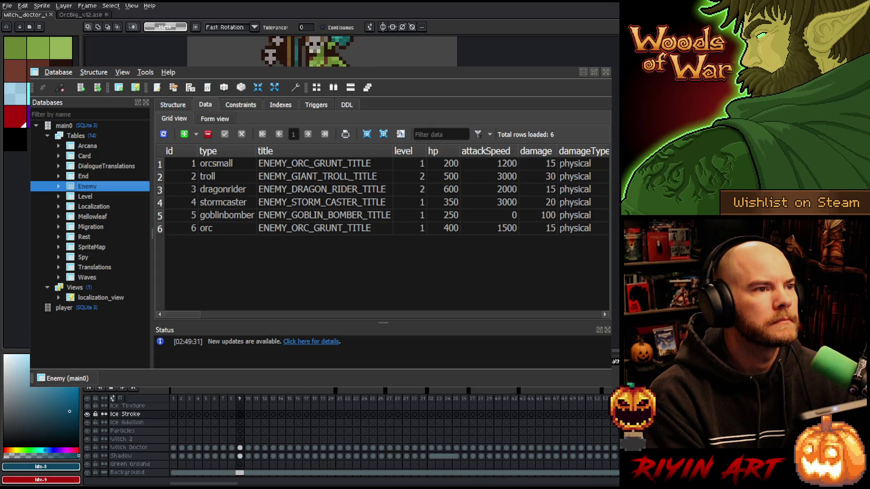
left_click_drag(362, 72, 370, 174)
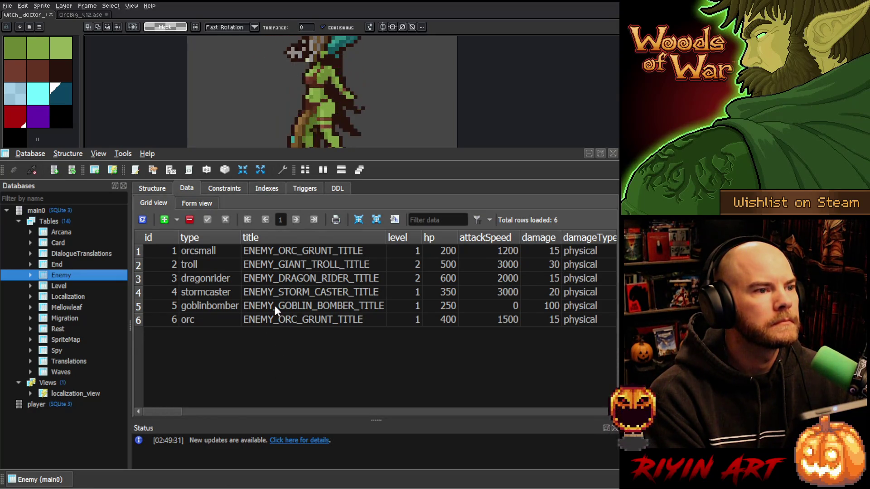
Add a seventh Enemy row with type witchdoctor and title ENEMY_WITCH_DOCTOR_TITLE.
left_click(262, 321)
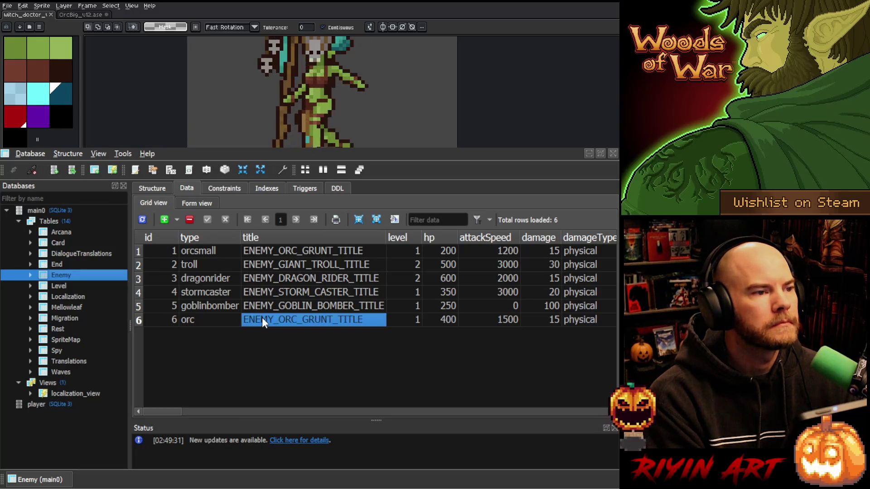
left_click(208, 322)
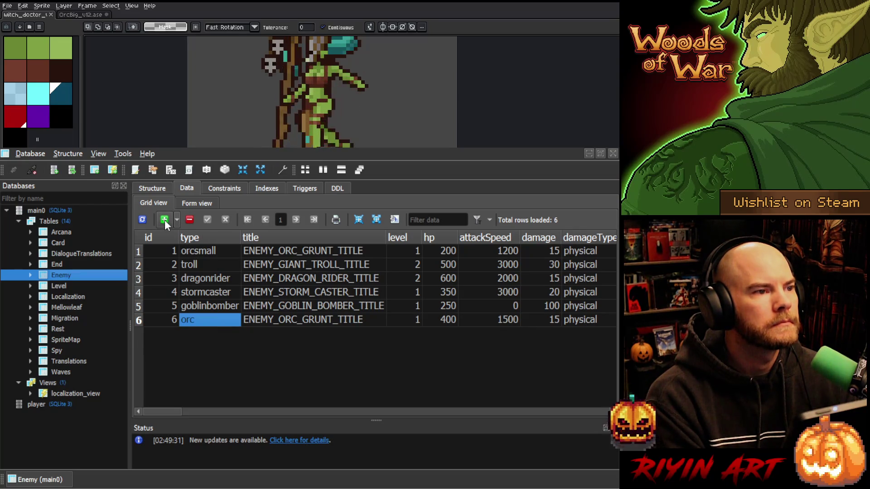
left_click(164, 219)
left_click(197, 335)
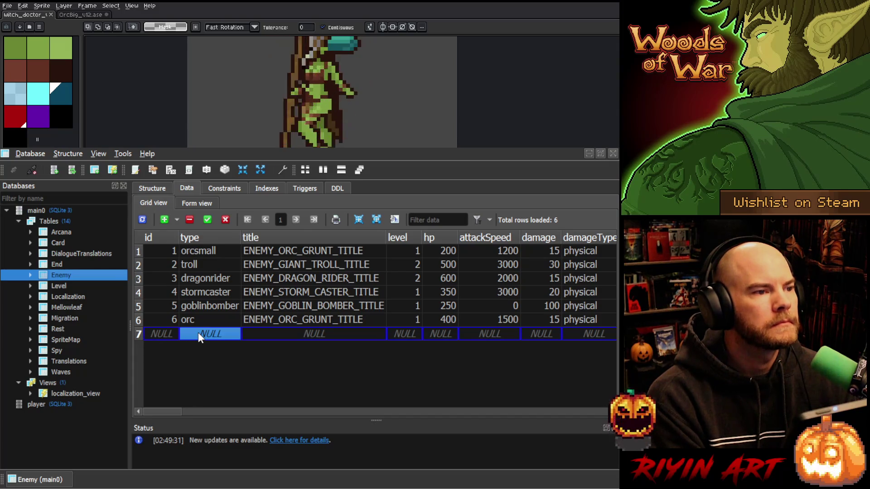
type("witchdoctor")
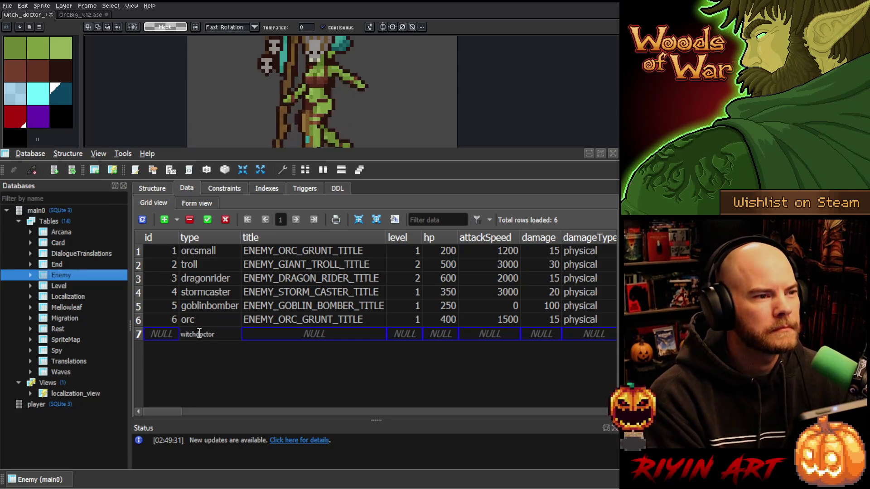
left_click(270, 335)
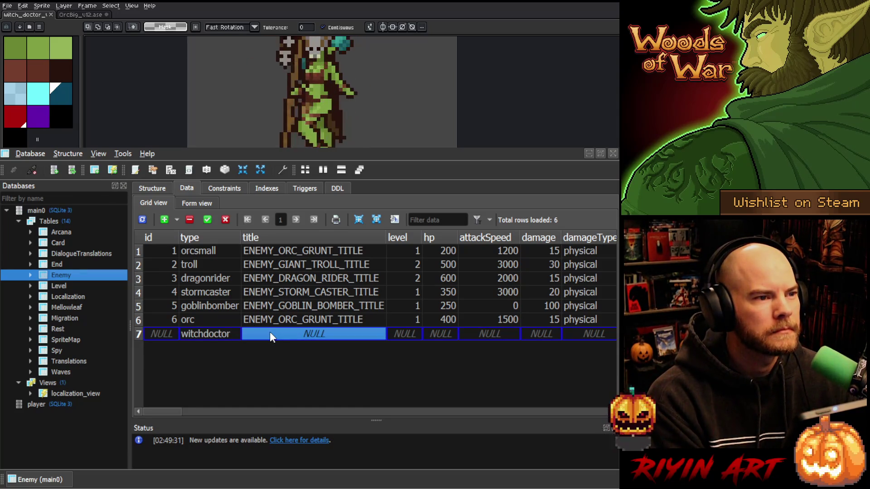
type("ENEMY_")
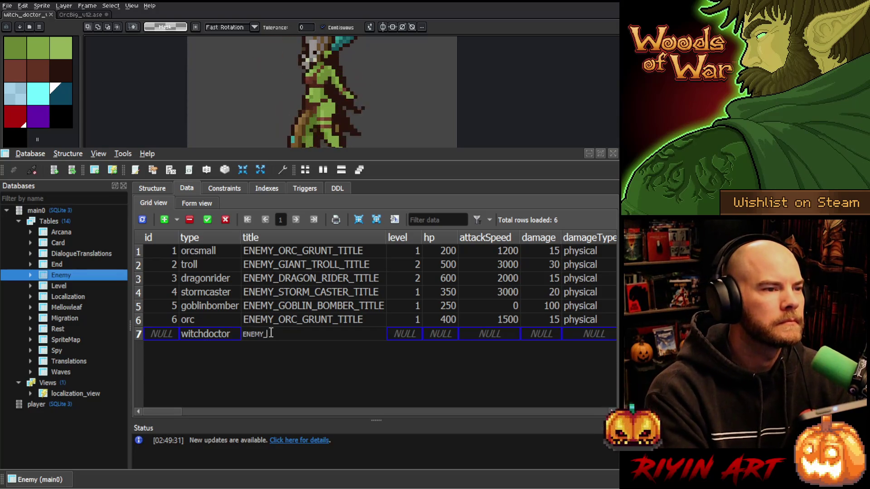
type("WITCH_DOCTOR_TITLE")
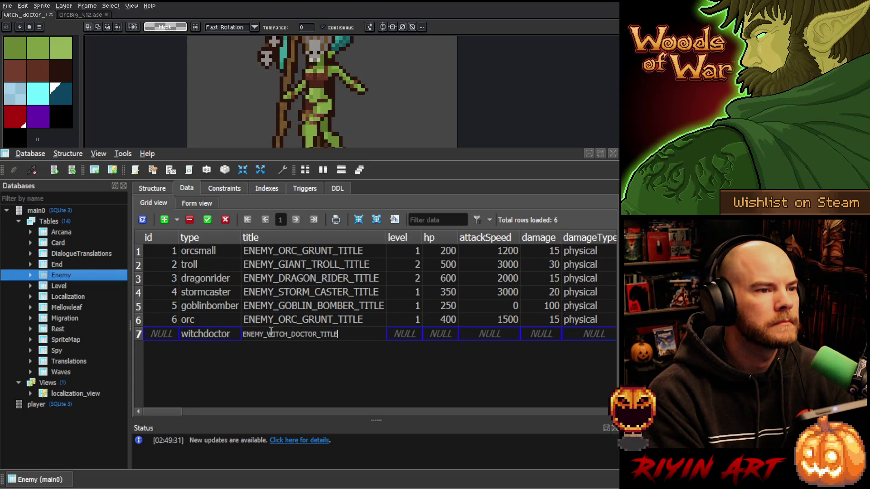
key("Return")
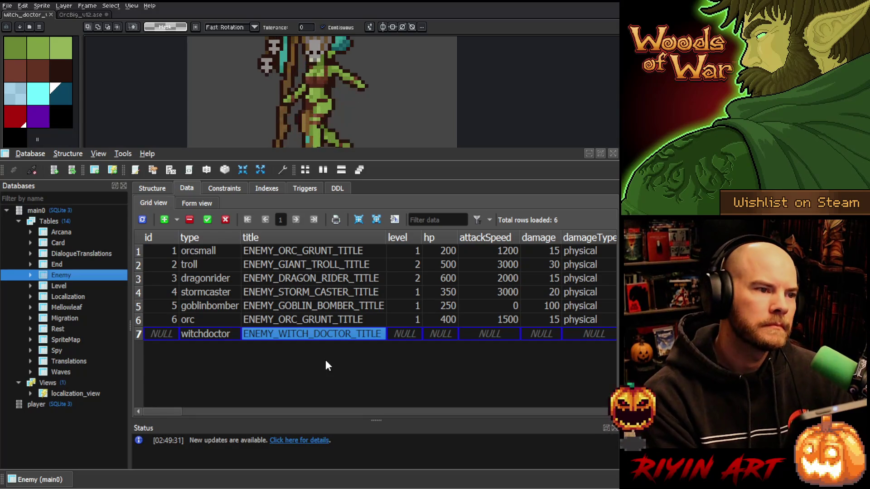
Give the witchdoctor row level 1, hp 375 and attackSpeed 1200.
left_click(406, 335)
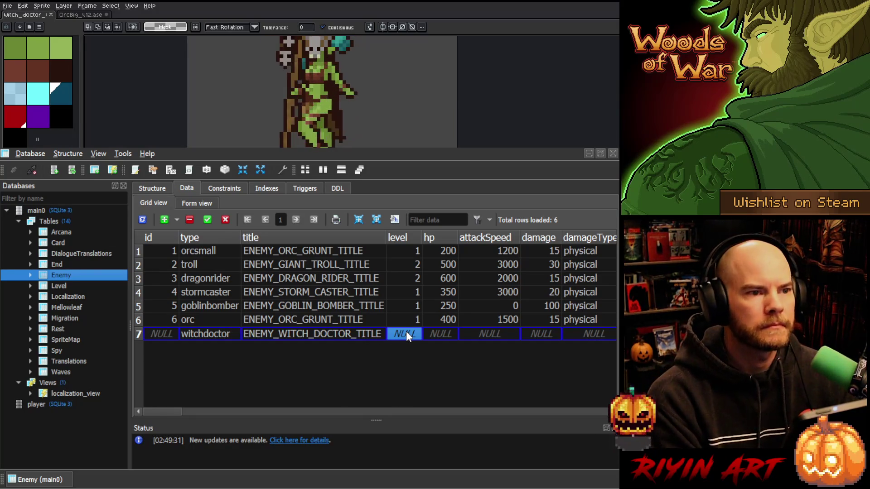
type("1")
left_click(428, 334)
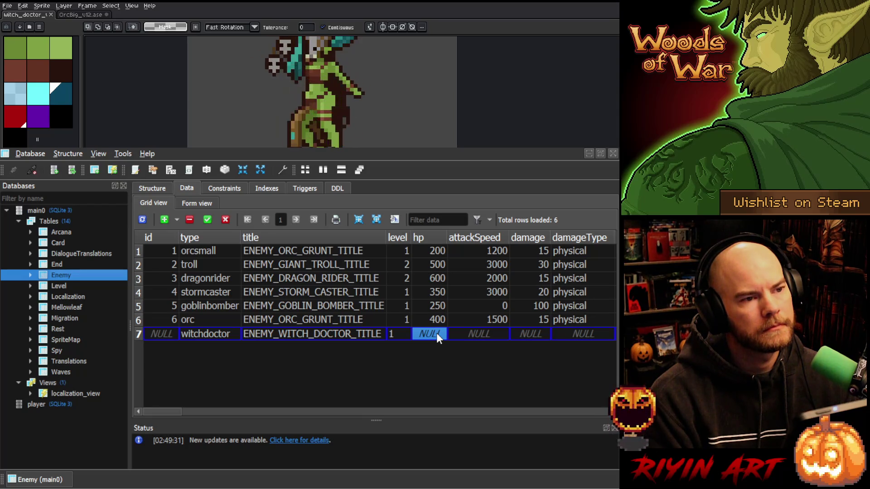
type("375")
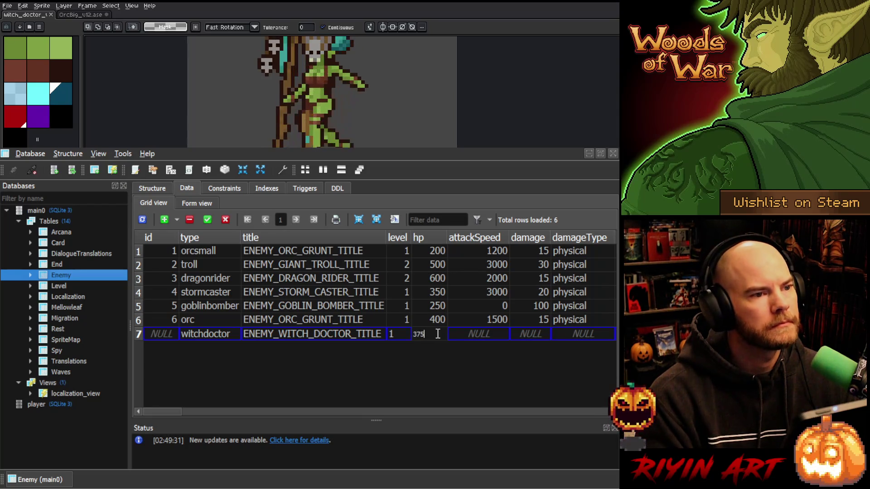
left_click(480, 333)
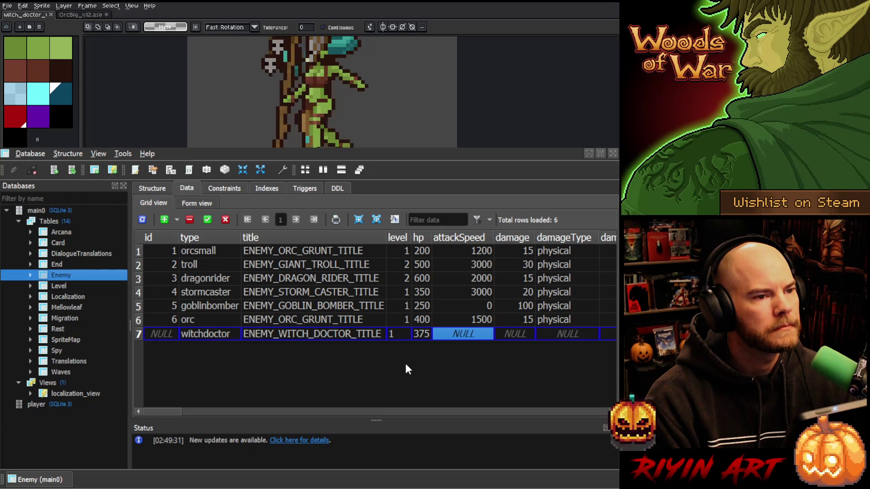
type("1000")
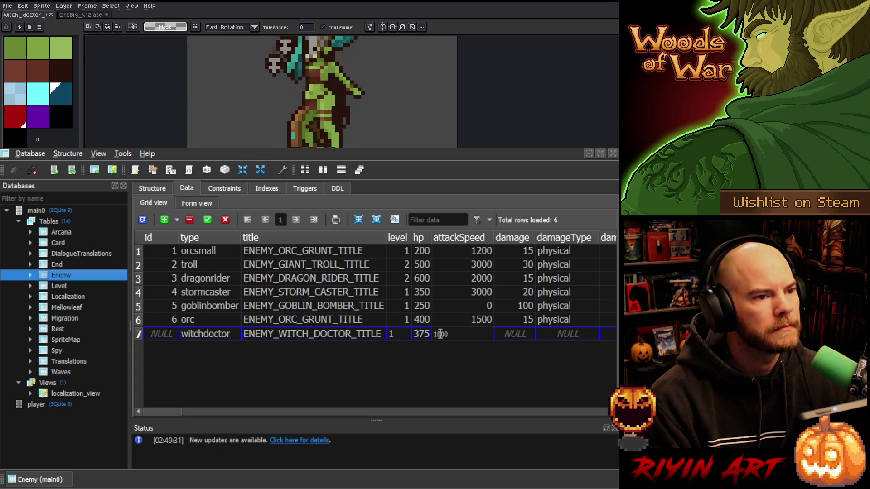
key("BackSpace")
key("BackSpace")
key("BackSpace")
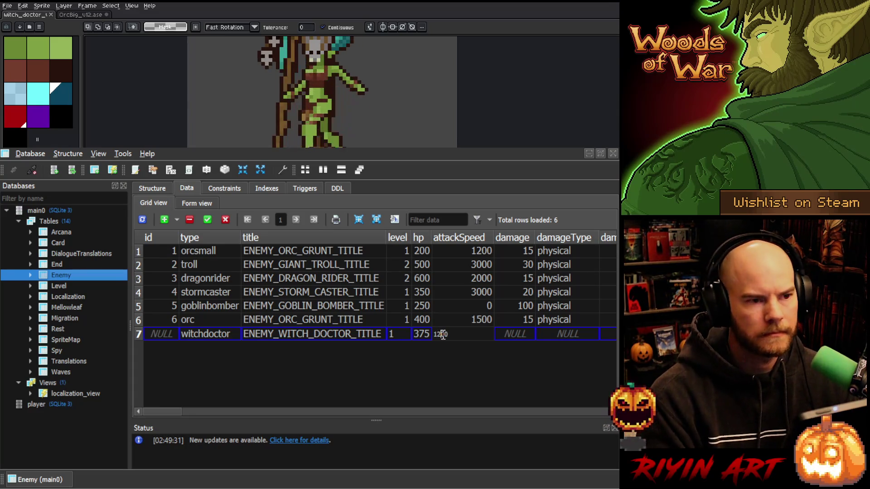
type("200")
key("Return")
left_click(524, 337)
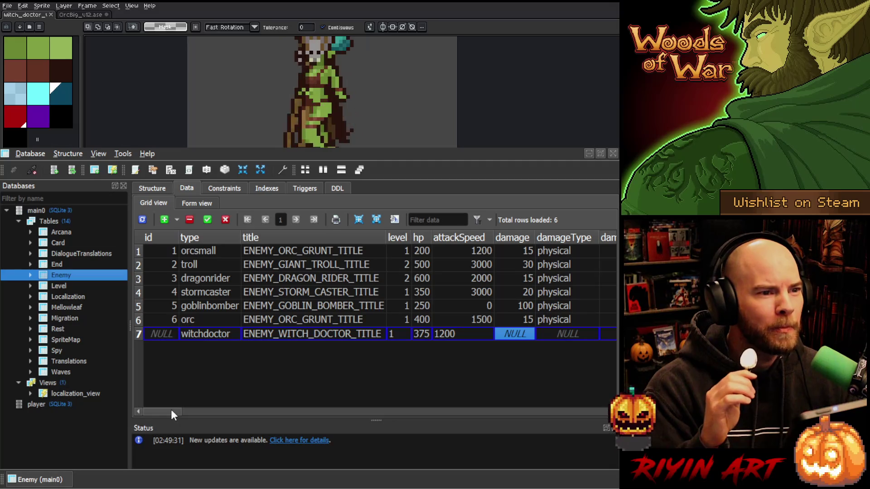
left_click_drag(170, 410, 190, 402)
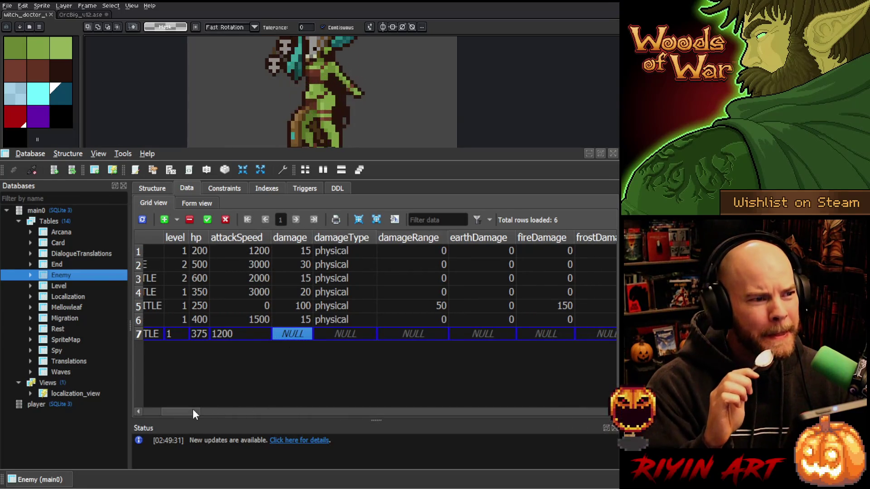
left_click_drag(193, 410, 158, 404)
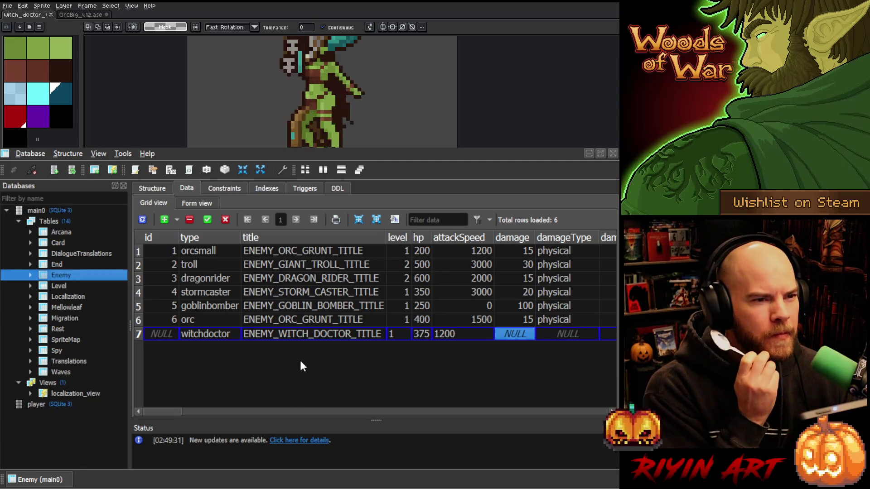
left_click(206, 282)
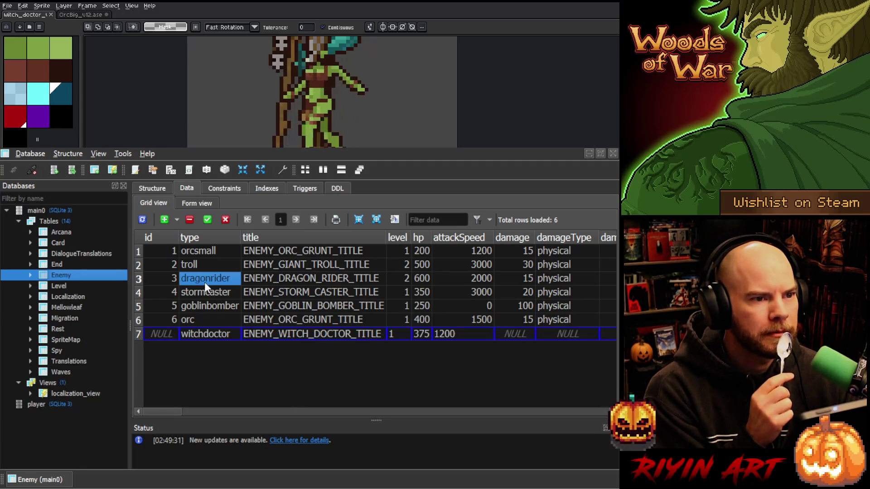
left_click(206, 293)
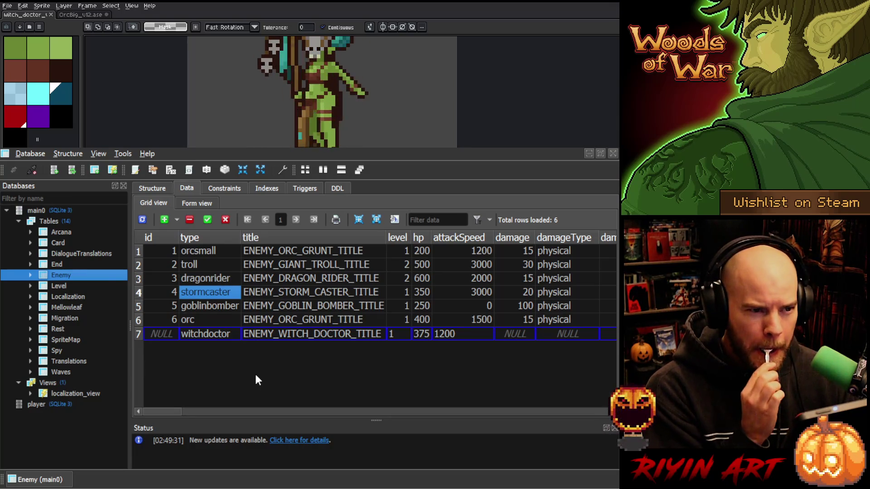
Enter the witchdoctor's damage as 8, correcting an initial 6, and damageType physical.
left_click(530, 337)
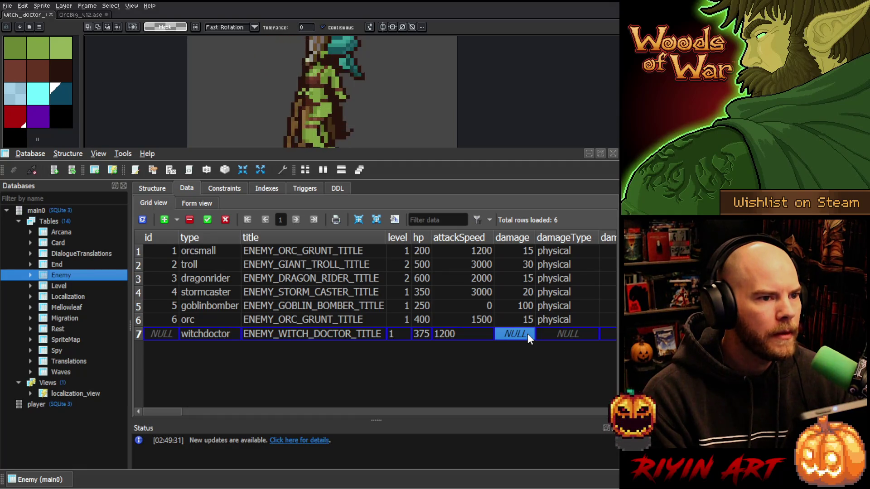
type("6")
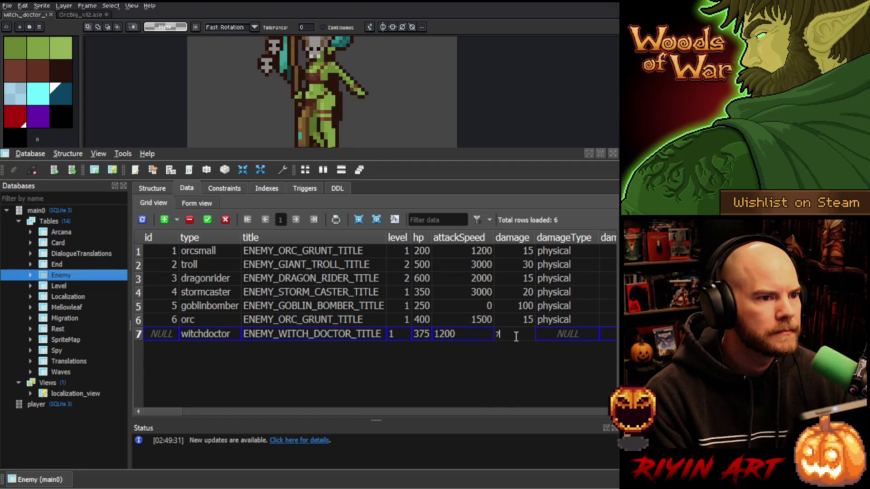
type("7")
type("6")
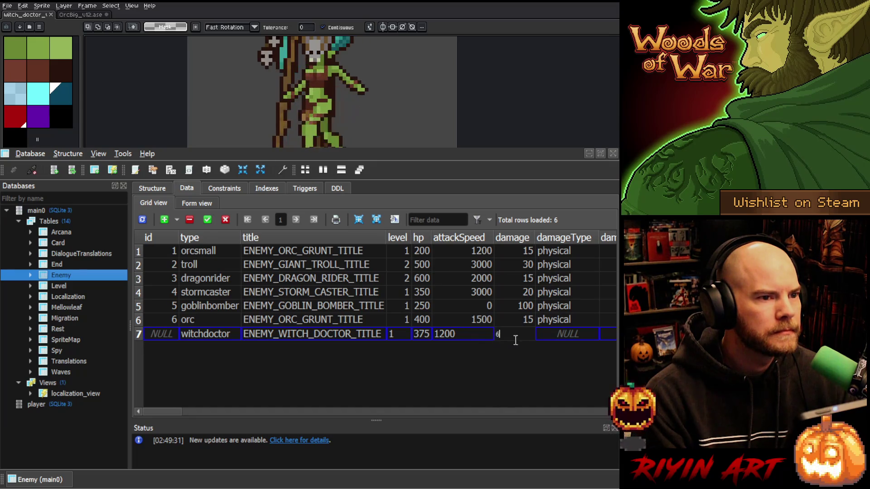
left_click(543, 332)
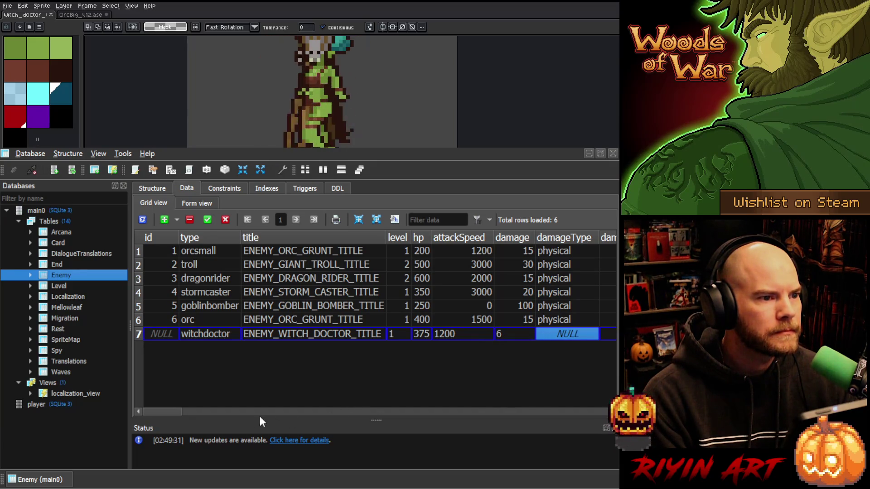
left_click_drag(165, 412, 183, 410)
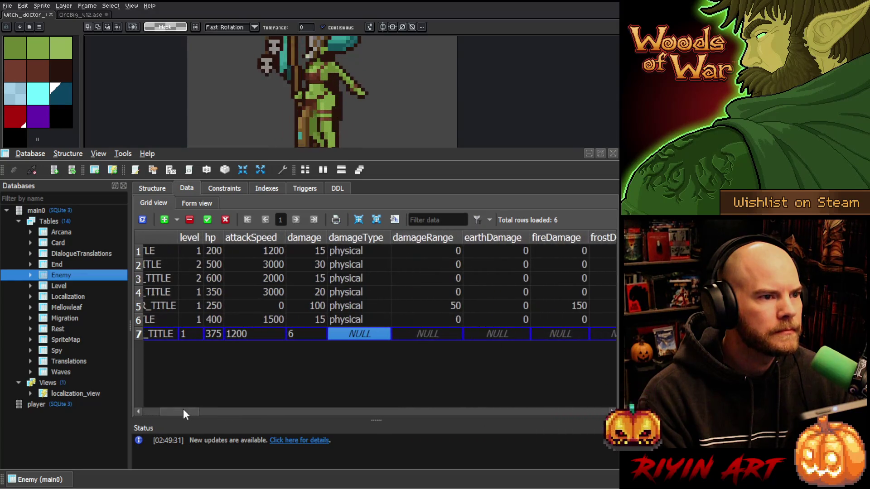
left_click(309, 333)
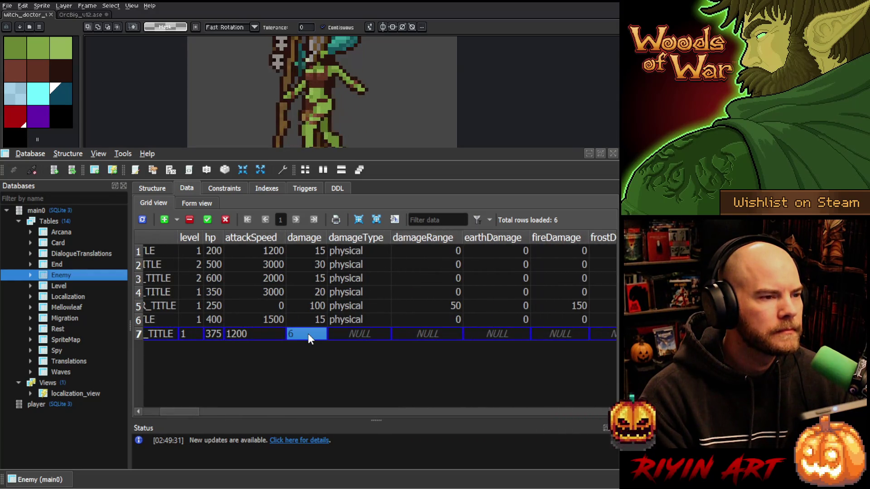
type("7")
left_click_drag(310, 334, 280, 333)
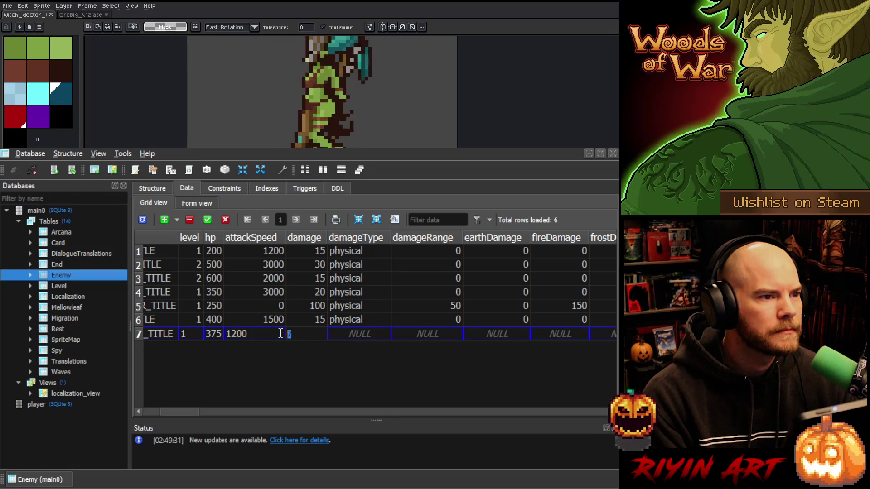
left_click(344, 334)
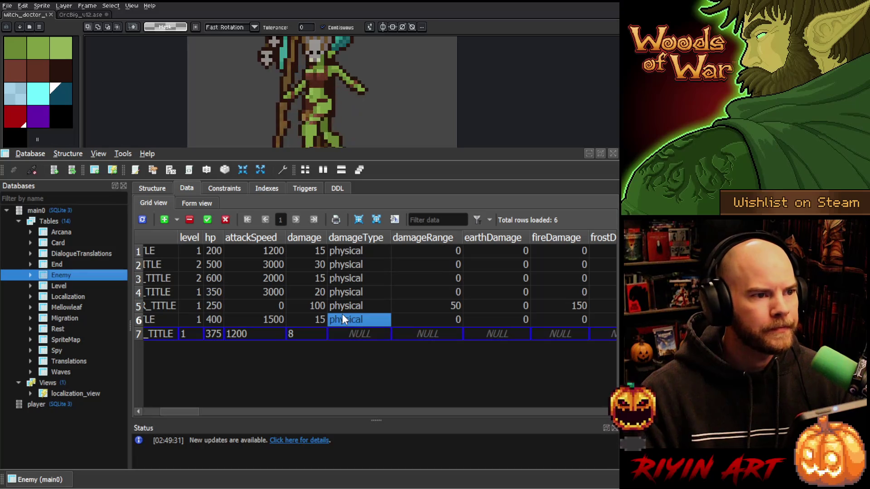
type("physical")
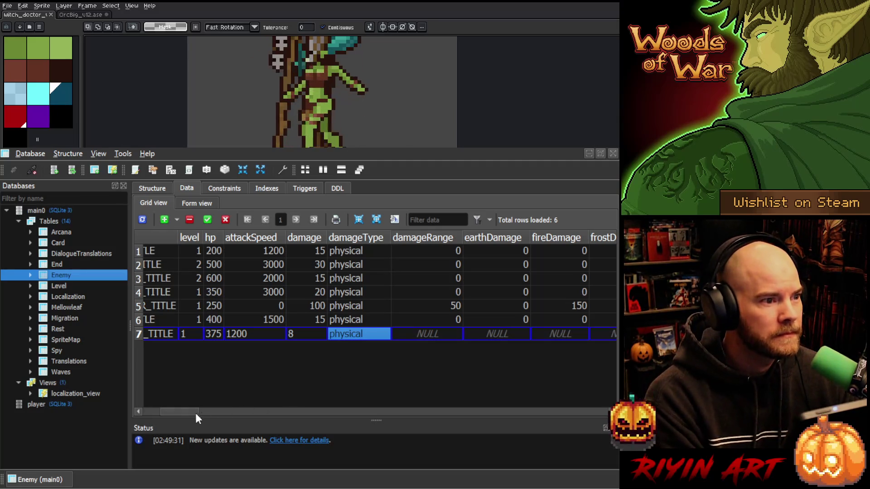
left_click_drag(174, 409, 187, 407)
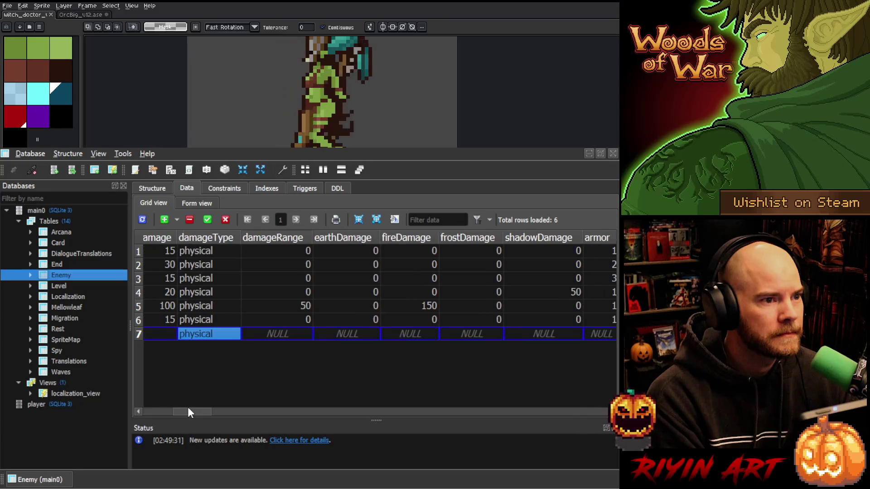
Enter 0 for the witchdoctor's damageRange, earthDamage, fireDamage and frostDamage.
left_click(296, 334)
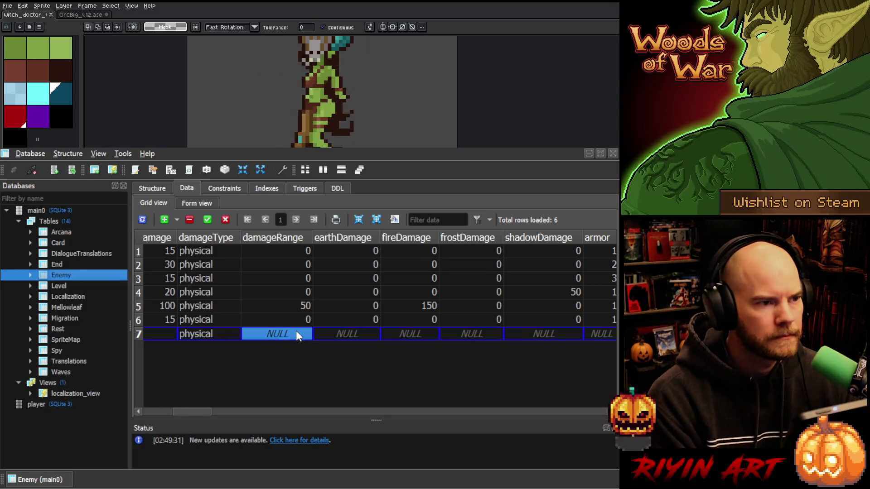
type("0")
left_click(341, 335)
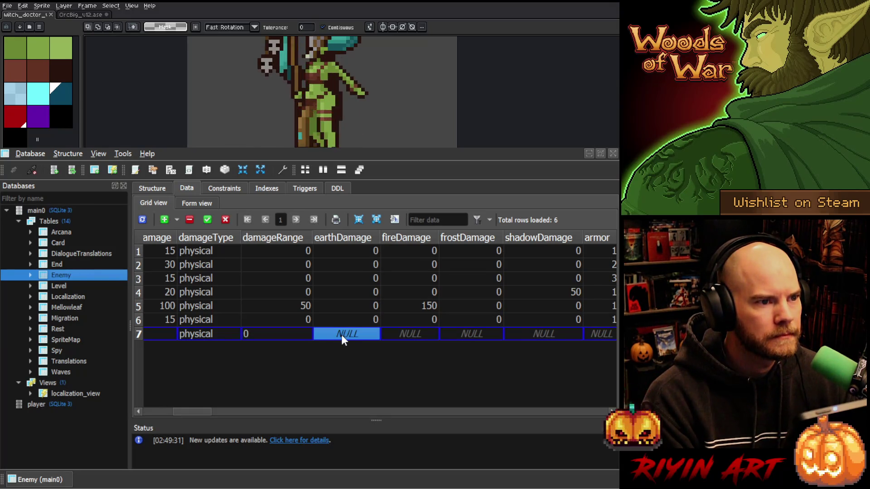
type("0")
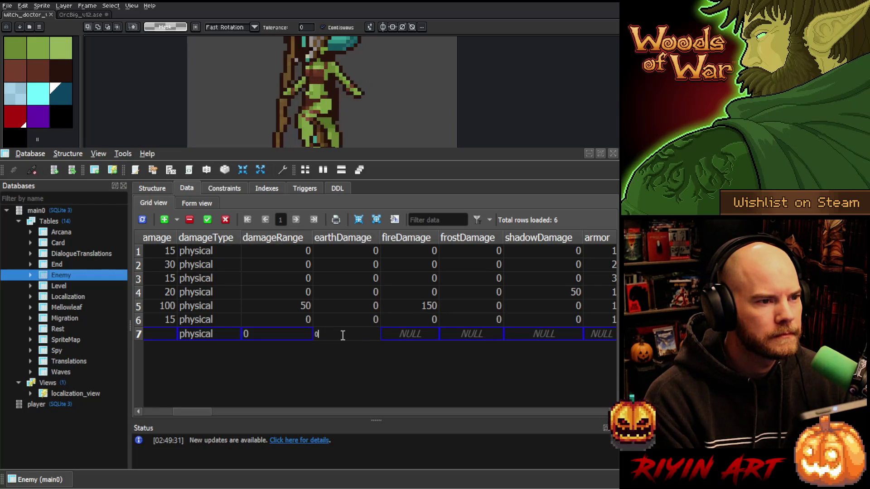
left_click(401, 335)
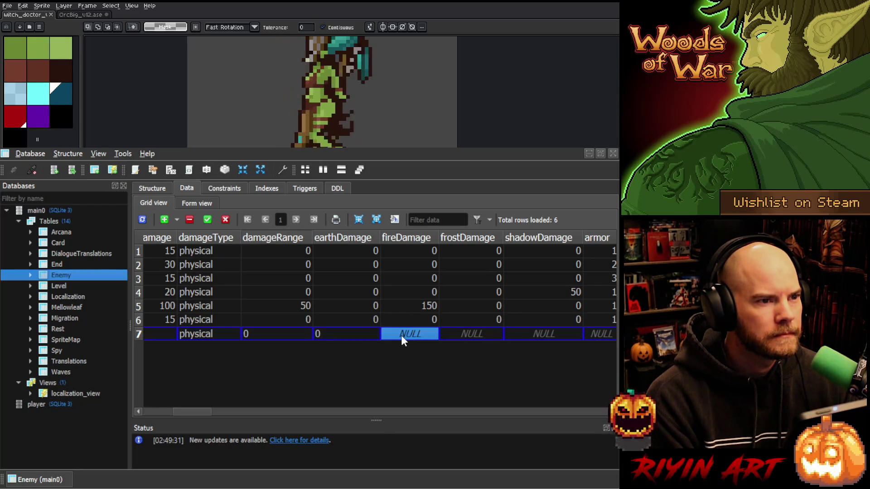
type("0")
left_click(453, 334)
type("0")
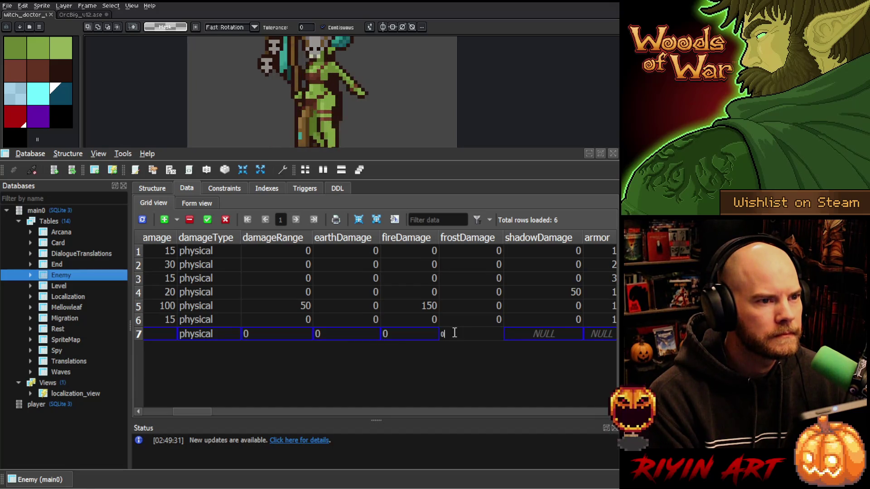
left_click(360, 335)
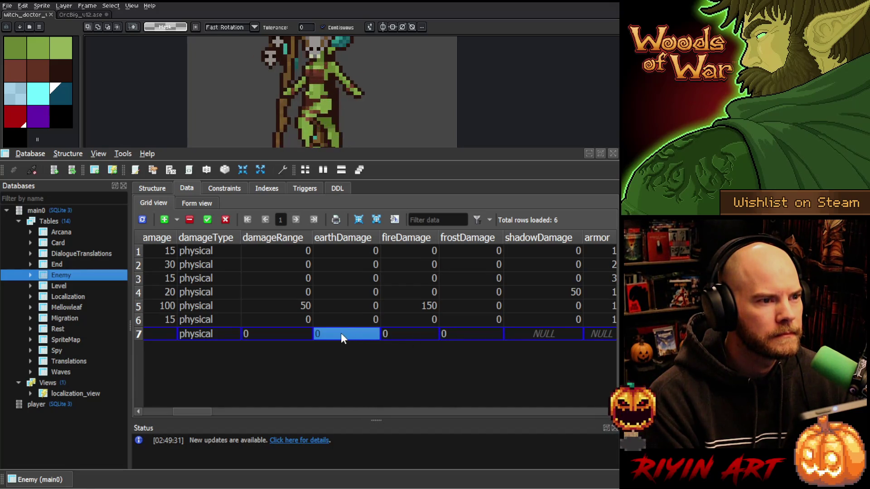
Set earthDamage and damage to 4, and shadowDamage and armor to 0.
left_click_drag(188, 413, 182, 411)
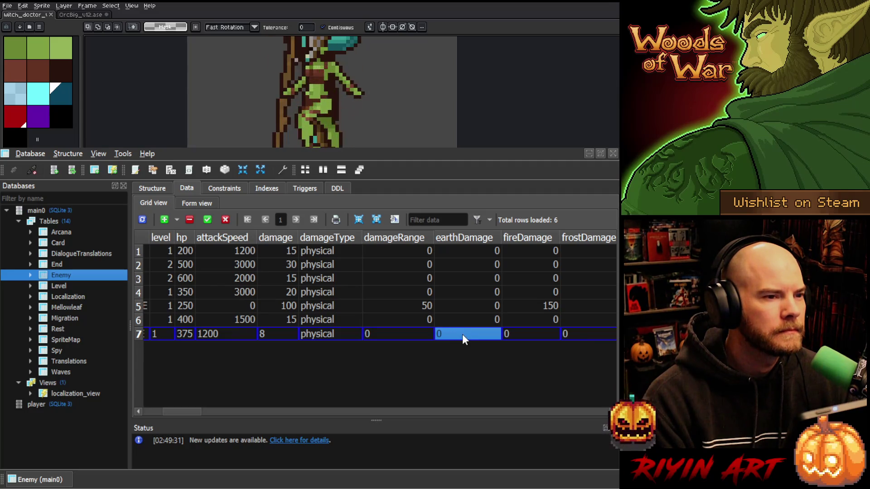
type("4")
left_click(279, 334)
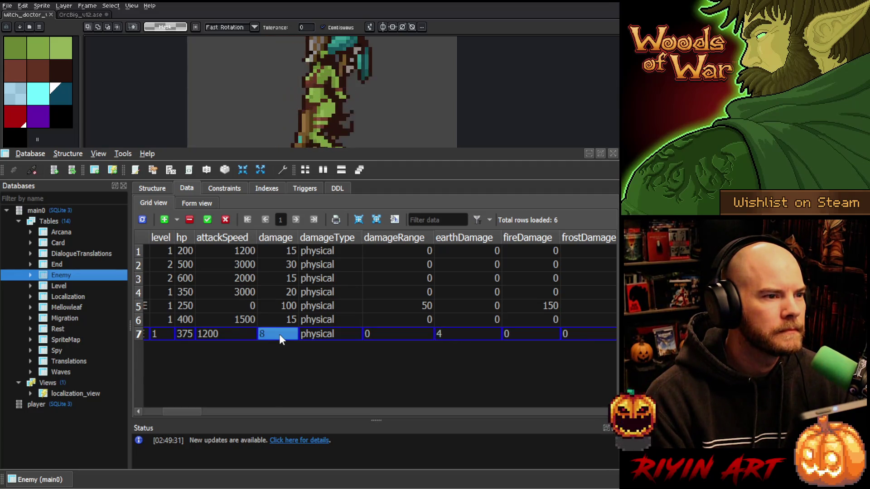
type("4")
left_click(420, 334)
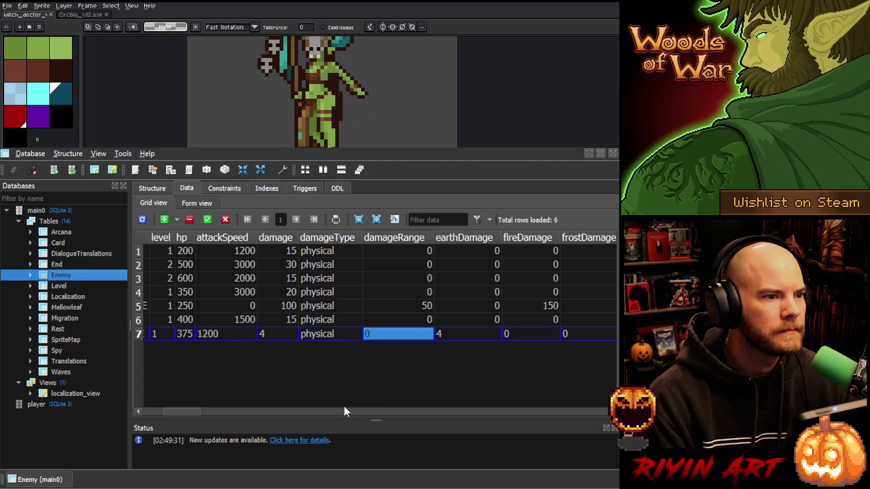
left_click_drag(183, 412, 215, 412)
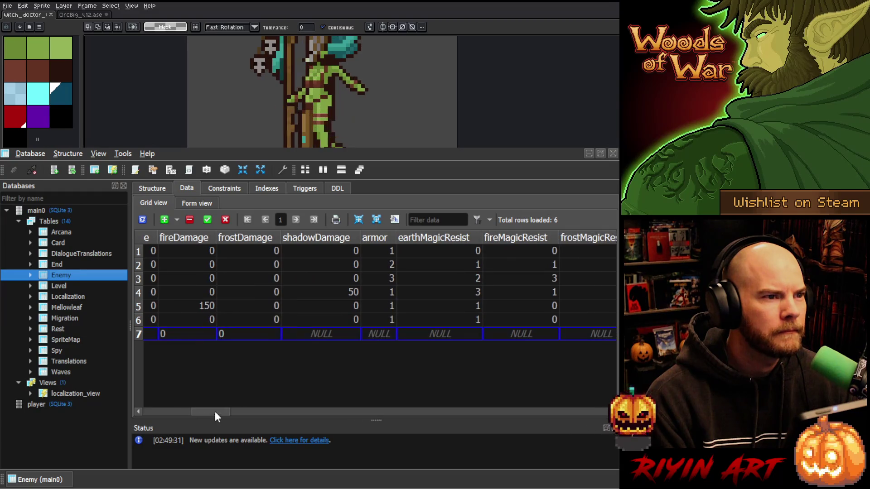
left_click(322, 335)
type("0")
left_click(380, 335)
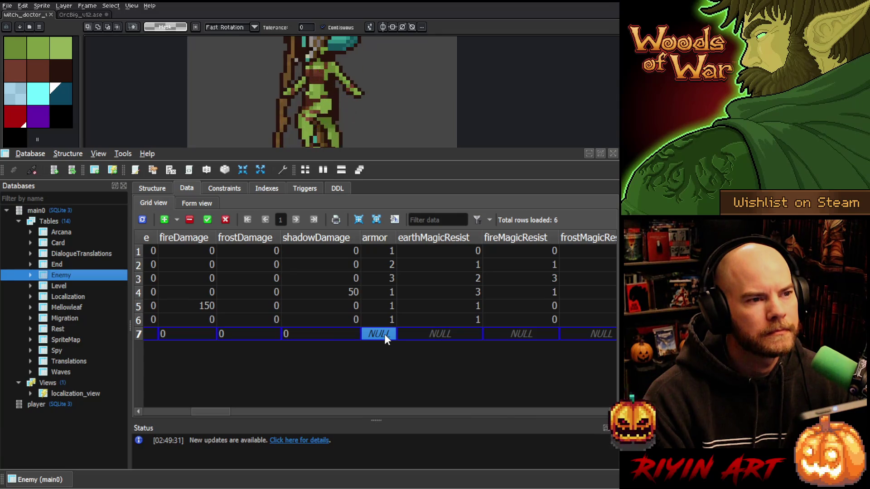
type("0")
left_click(420, 333)
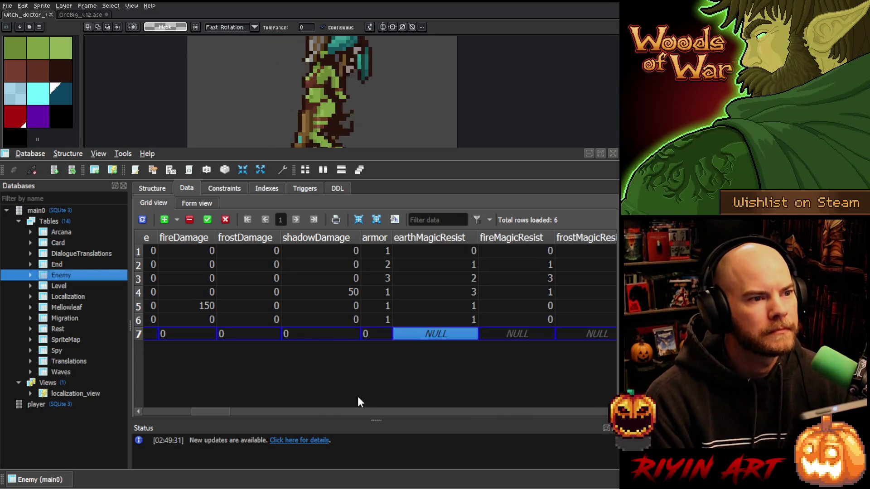
scroll(221, 412, "right", 3)
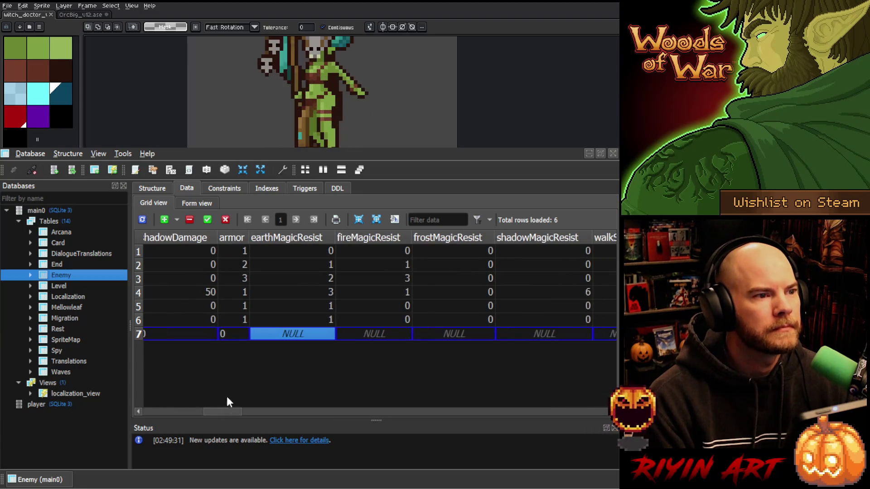
Change the witchdoctor row's armor to 1.
left_click(234, 331)
type("1")
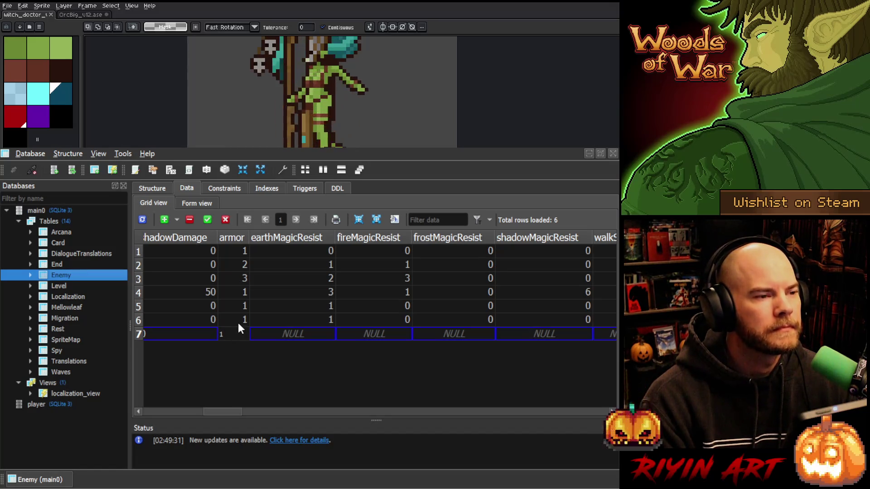
left_click(238, 320)
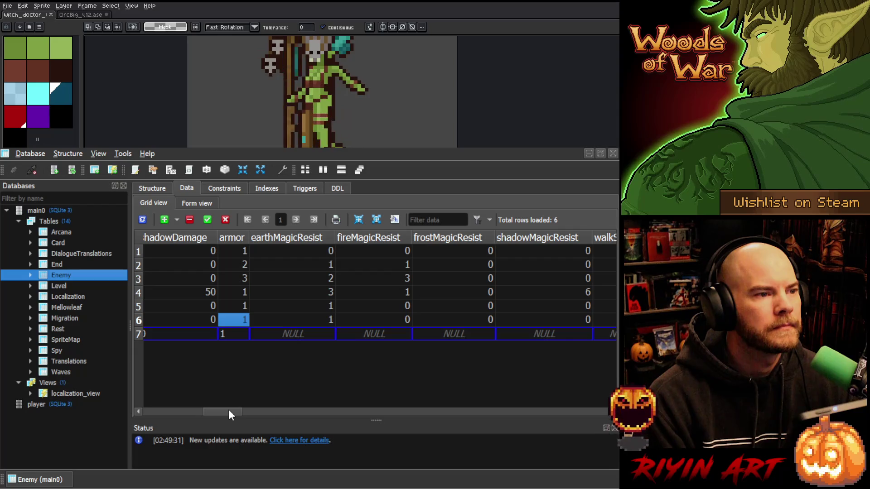
mouse_move(228, 410)
left_mouse_down()
mouse_move(176, 407)
mouse_move(216, 399)
mouse_move(172, 404)
mouse_move(205, 400)
mouse_move(123, 391)
mouse_move(191, 395)
mouse_move(177, 395)
left_mouse_up()
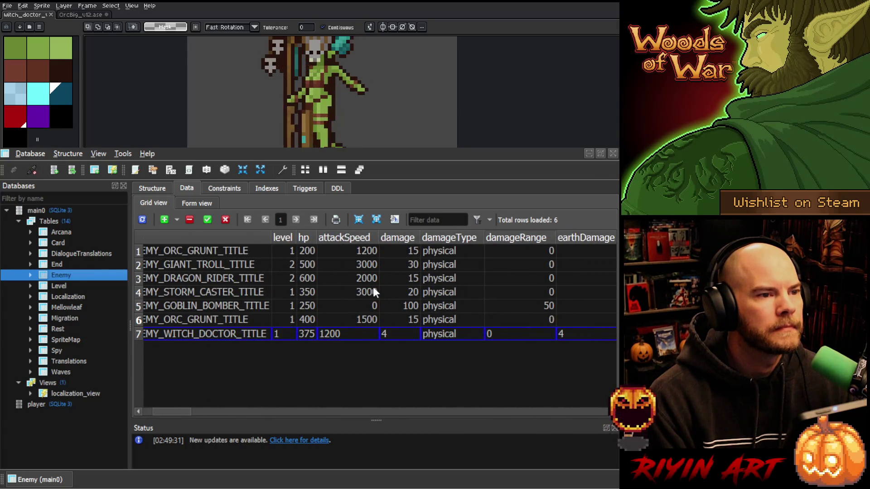
Raise the storm caster's damage in row 4 from 20 to 25.
left_click(399, 291)
type("25")
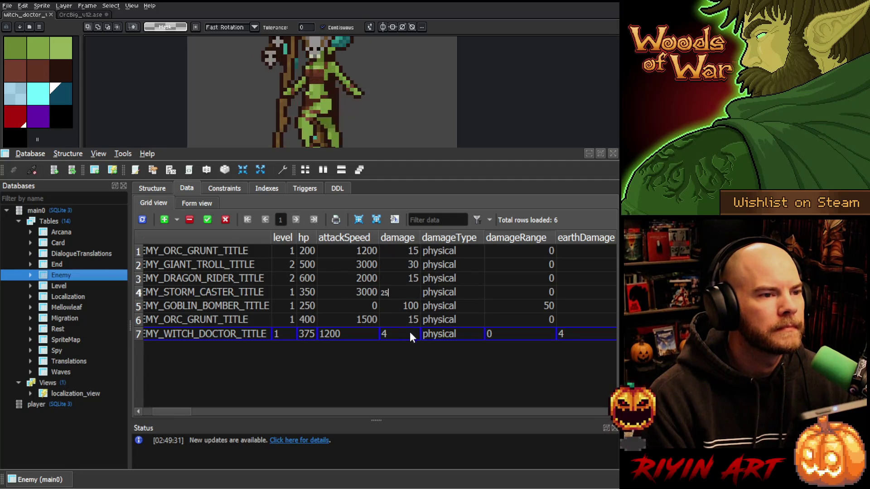
left_click(353, 336)
left_click_drag(180, 413, 230, 399)
Set row 4's armor to 0, then back to 1.
left_click(240, 325)
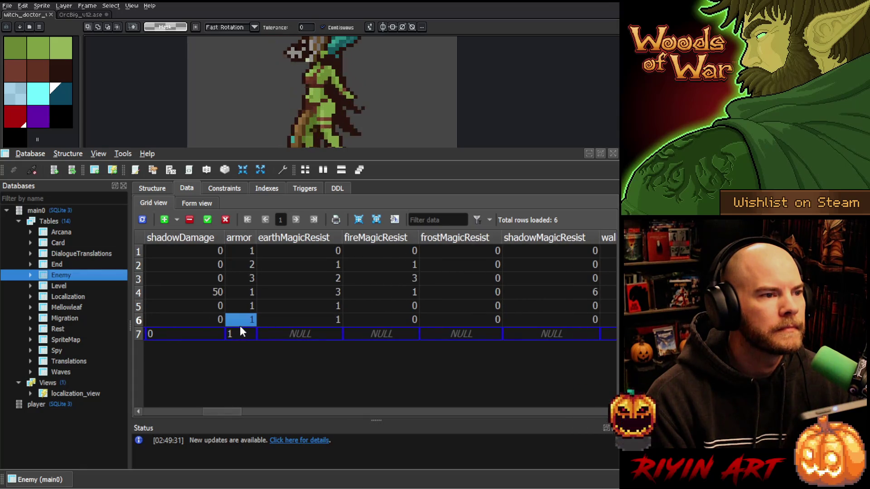
left_click(244, 334)
type("0")
left_click(246, 292)
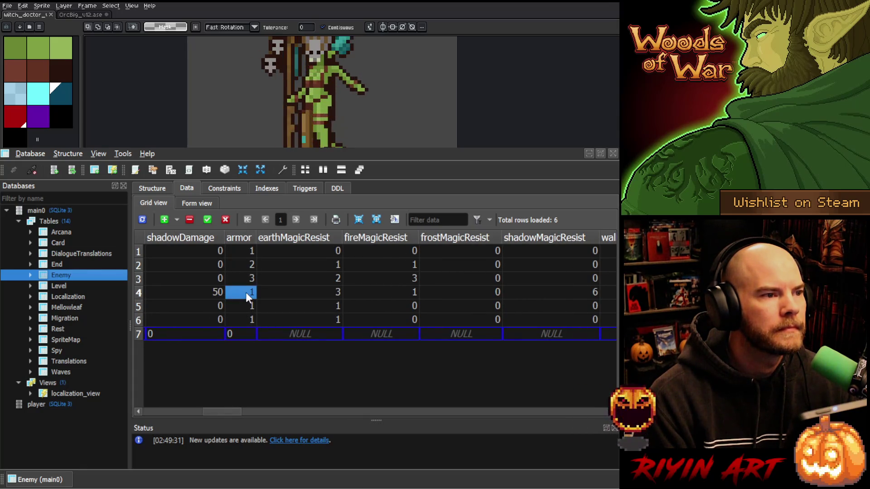
type("0")
left_click(248, 334)
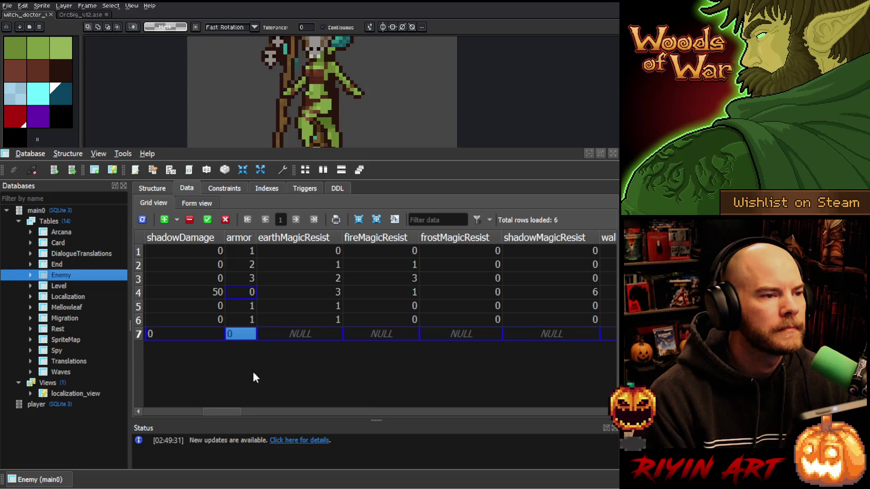
left_click_drag(229, 412, 218, 411)
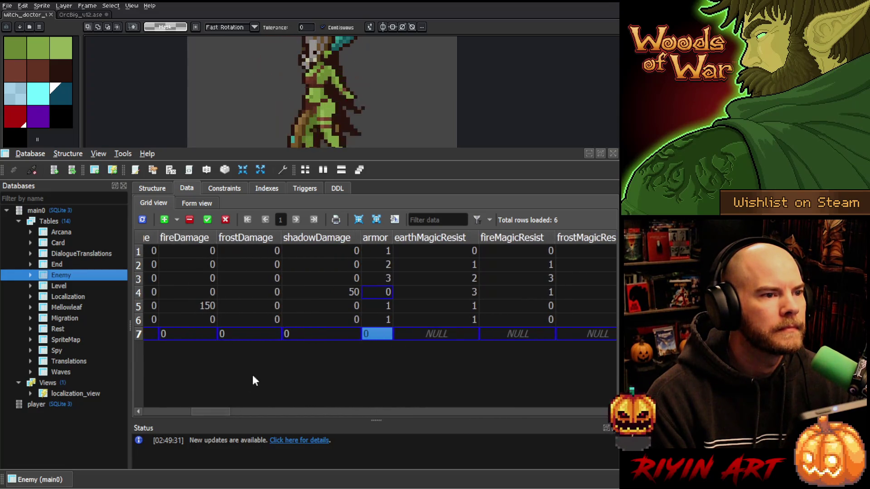
type("1")
left_click(384, 292)
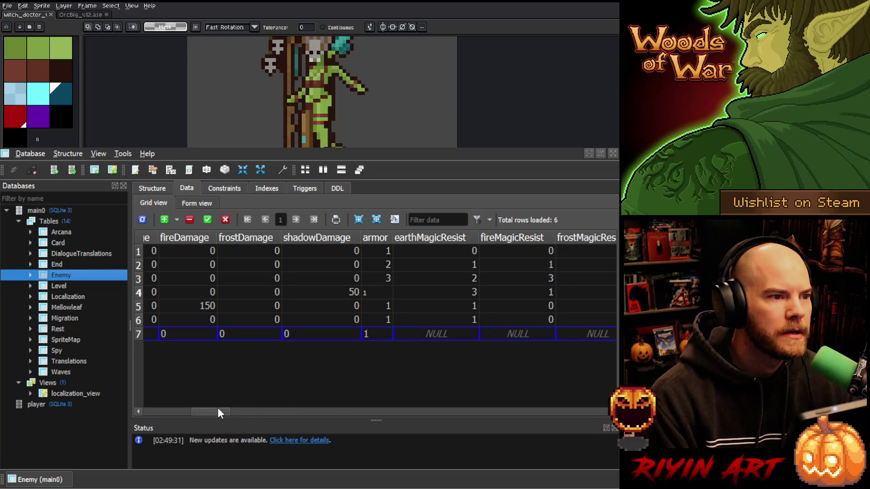
mouse_move(218, 408)
left_mouse_down()
mouse_move(156, 404)
mouse_move(222, 404)
left_mouse_up()
scroll(226, 398, "right", 2)
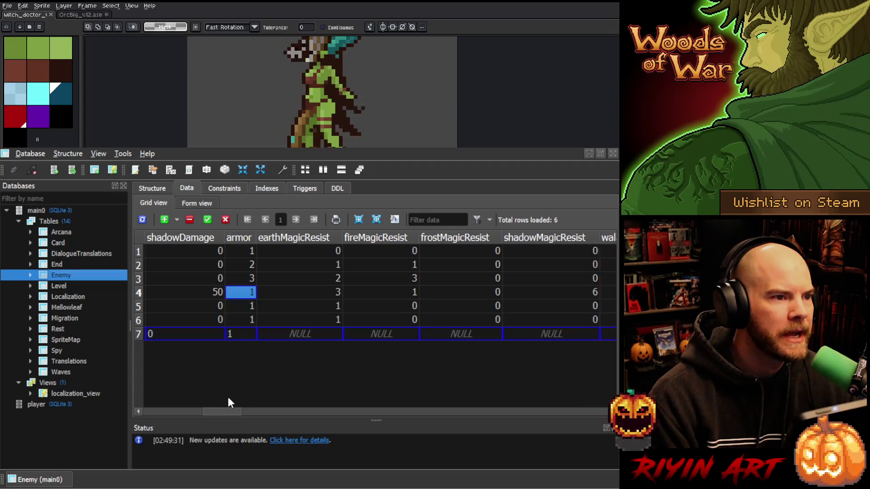
scroll(230, 398, "right", 1)
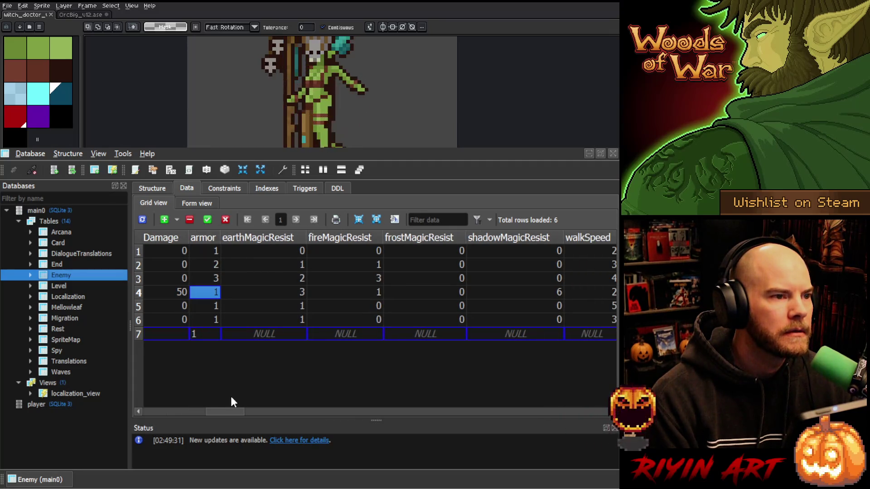
left_click(284, 334)
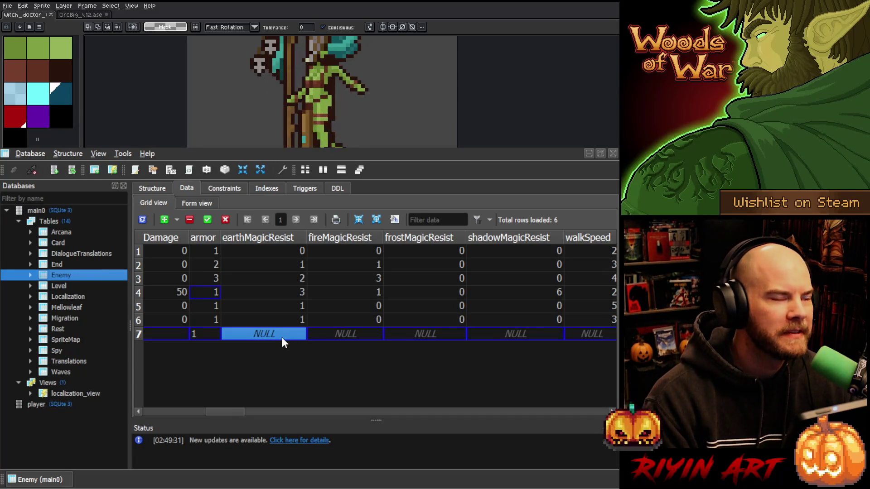
left_click(335, 335)
left_click(282, 336)
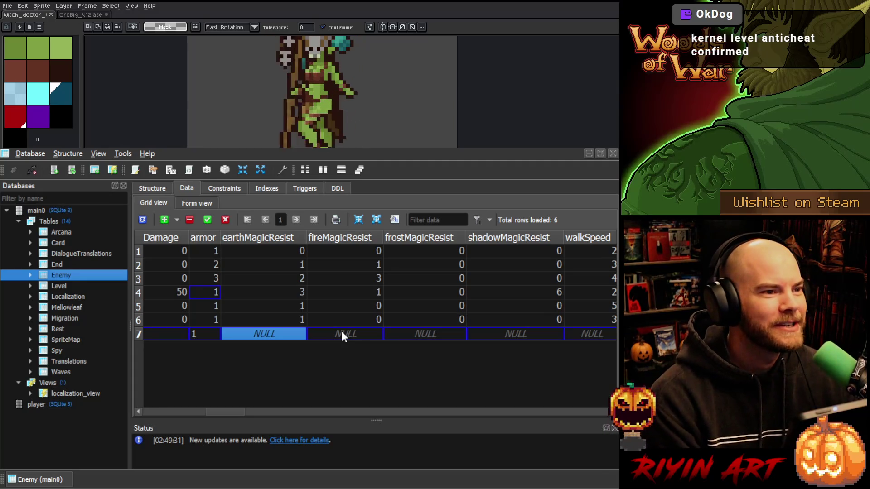
left_click(342, 333)
left_click(277, 335)
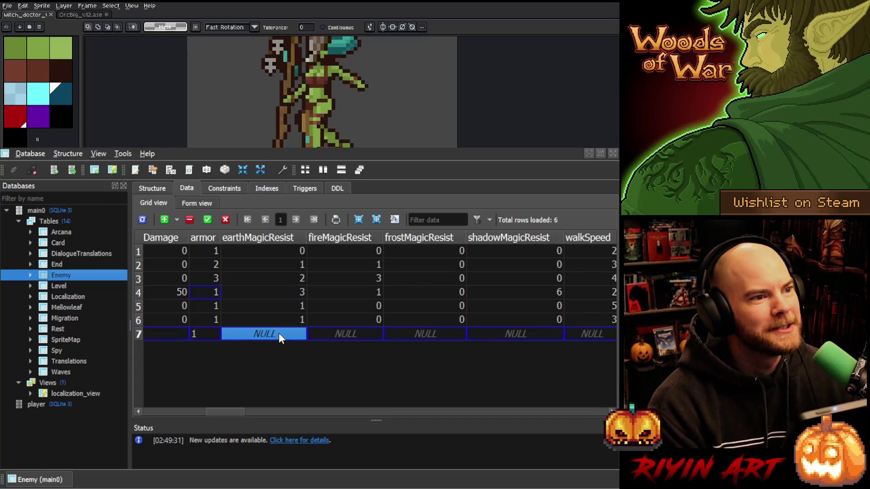
left_click(338, 332)
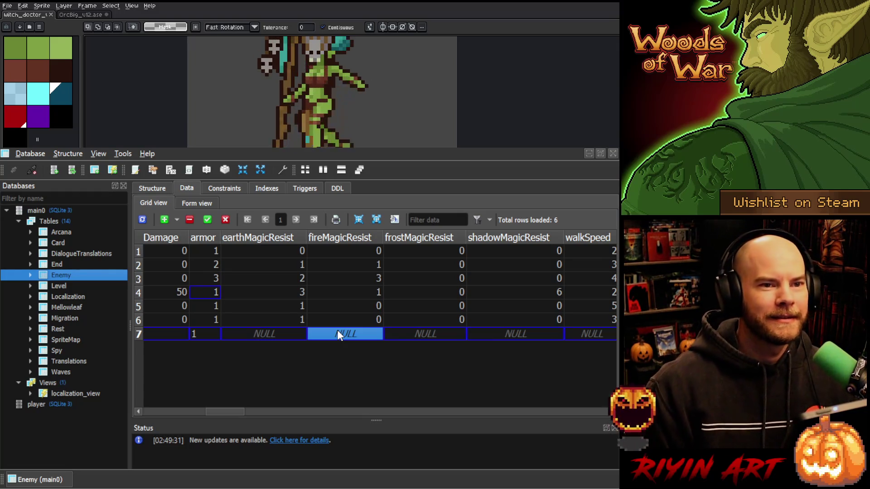
Enter an initial earthMagicResist of 0 for row 7.
left_click(280, 333)
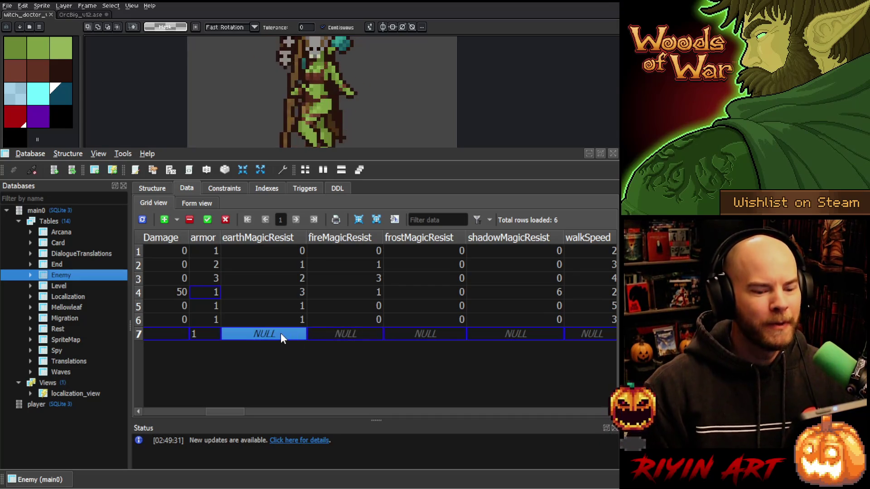
type("0")
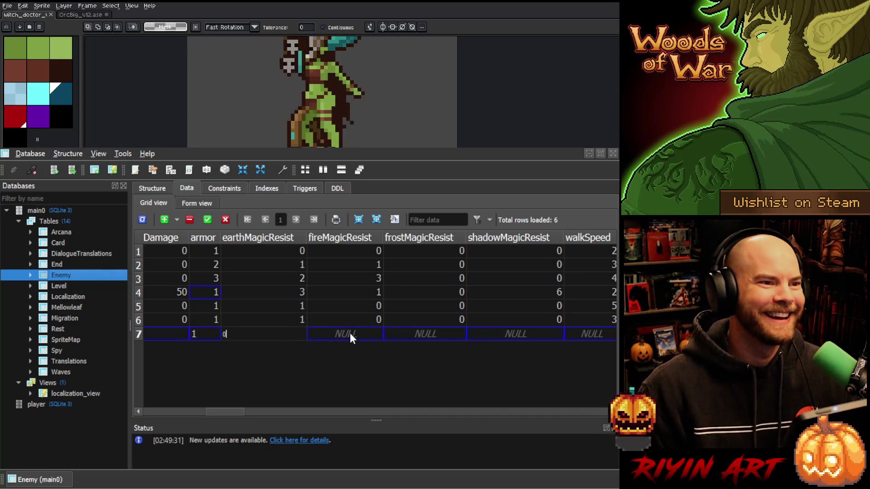
left_click(347, 335)
left_click(261, 336)
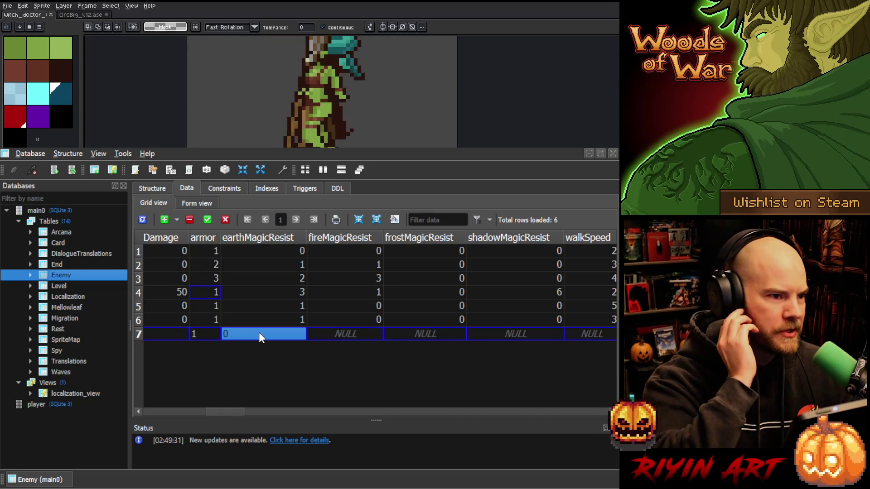
left_click(346, 335)
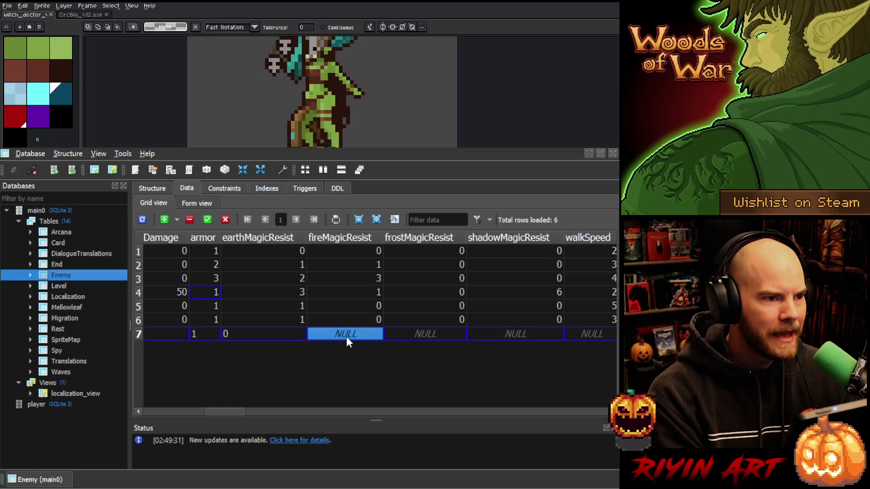
left_click(282, 335)
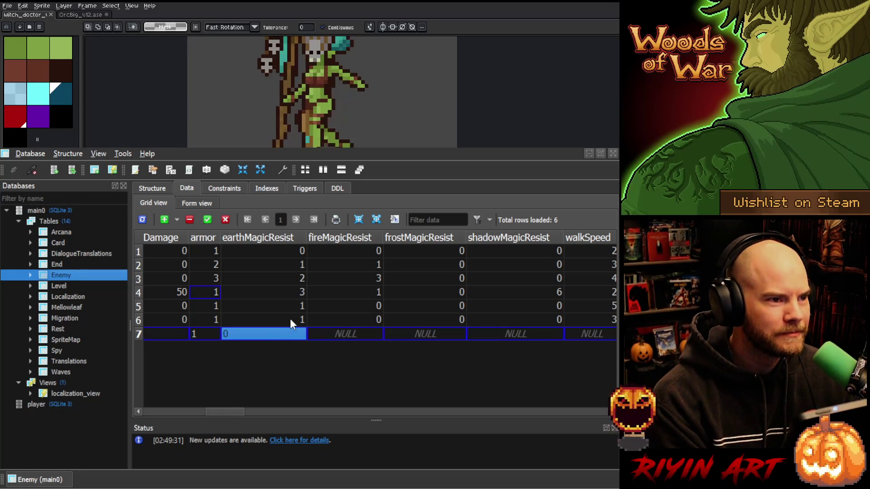
left_click(344, 338)
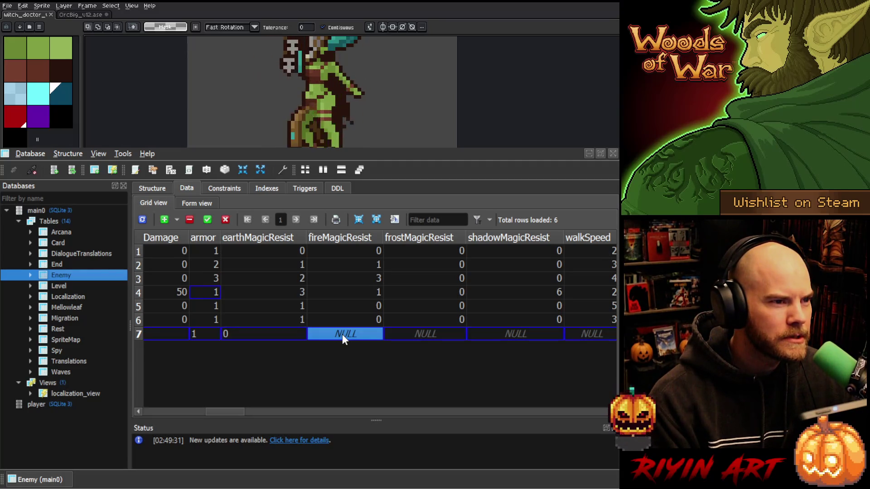
Change row 7's earthMagicResist to 5 after trying 4 and 6.
left_click(295, 334)
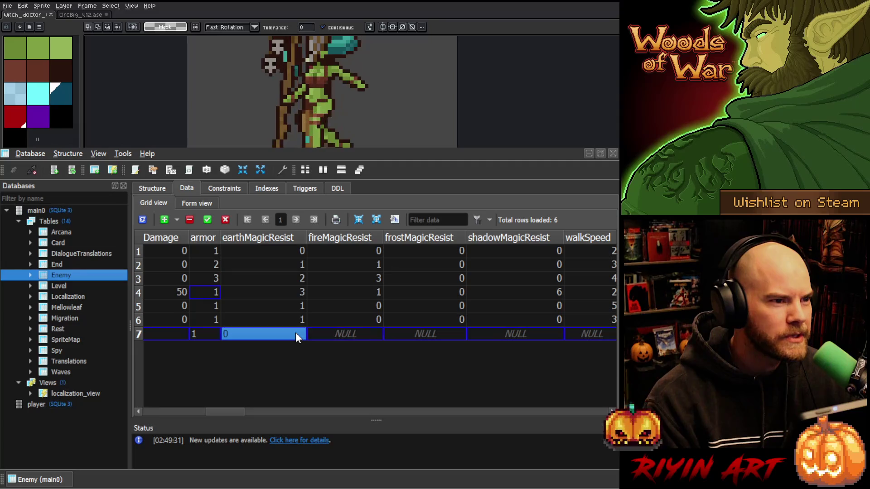
type("4")
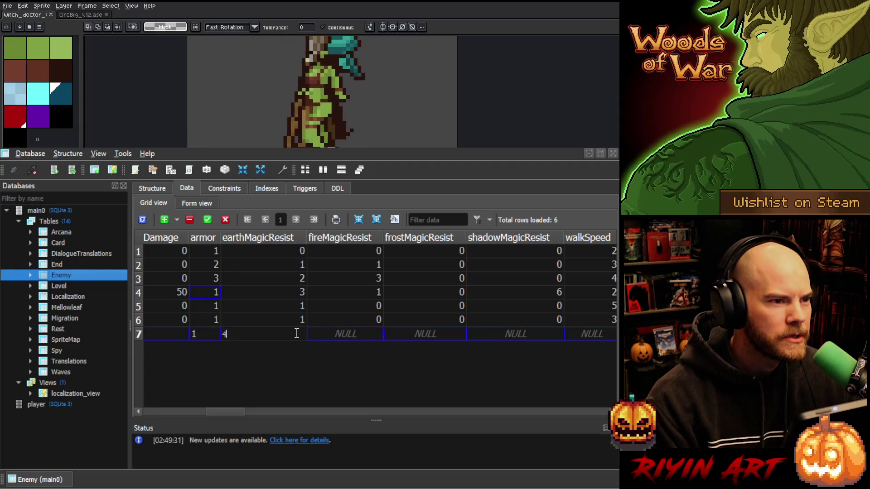
left_click(334, 337)
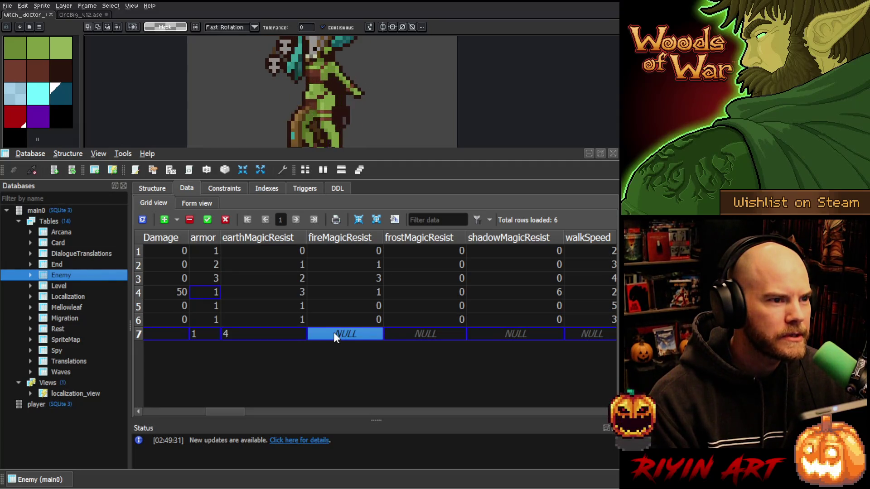
left_click(299, 337)
type("6")
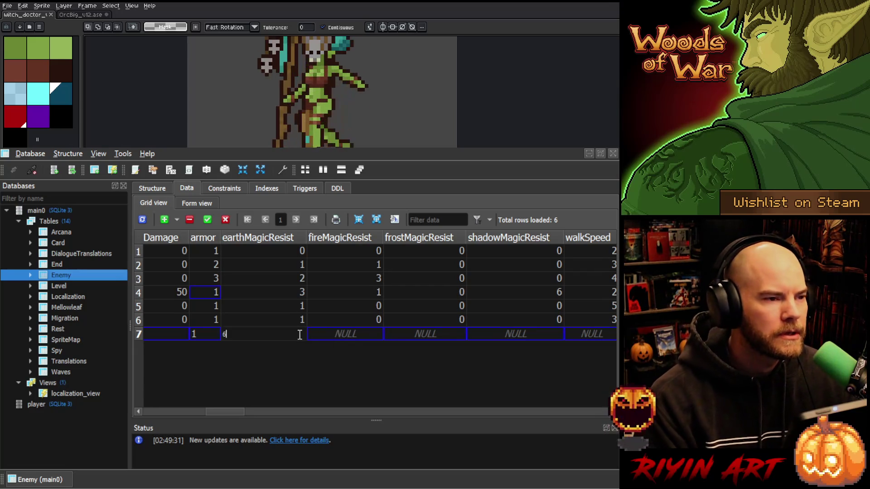
left_click_drag(302, 334, 215, 334)
type("5")
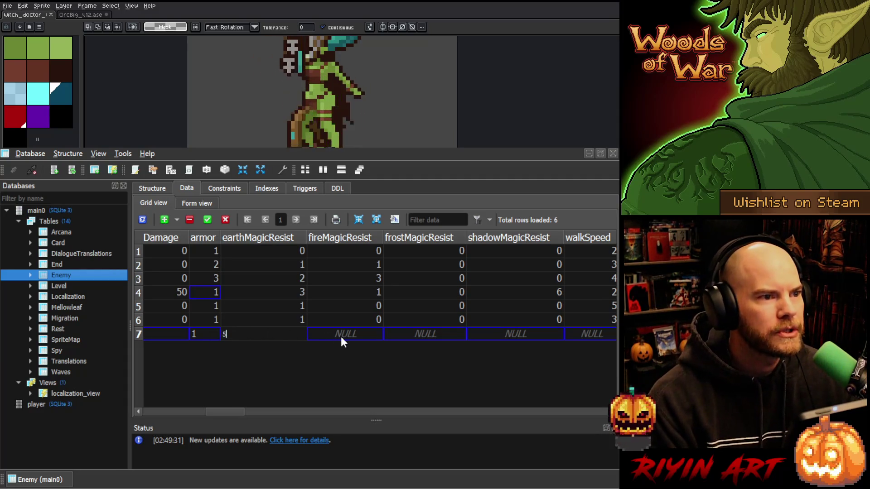
left_click(341, 337)
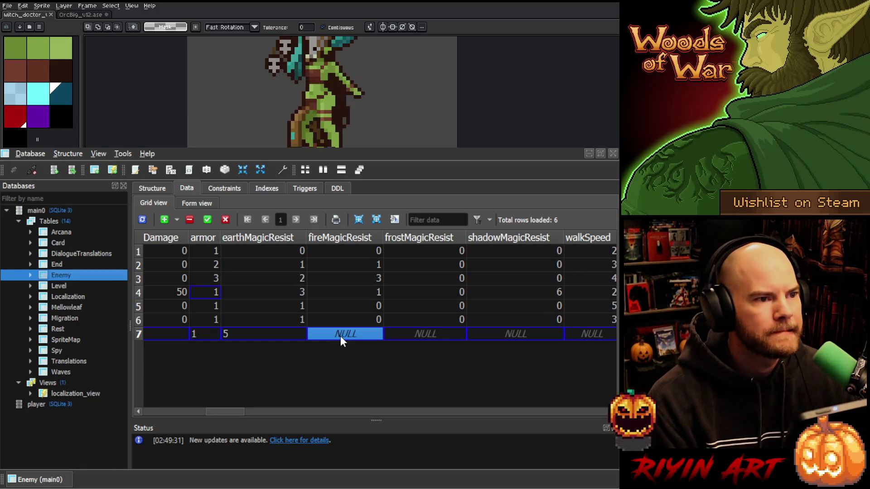
Enter fire 1, frost 0 and shadow 2 resists for row 7, then correct fire to 0.
type("1")
left_click(430, 334)
type("0")
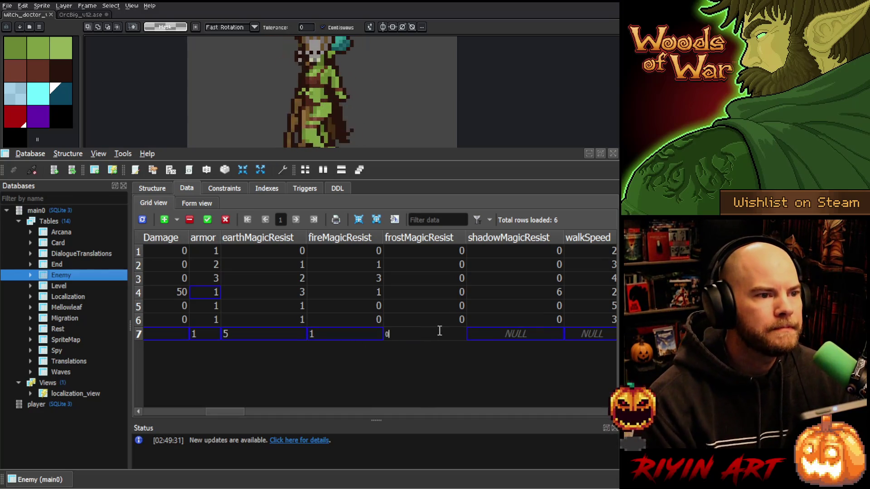
left_click(509, 335)
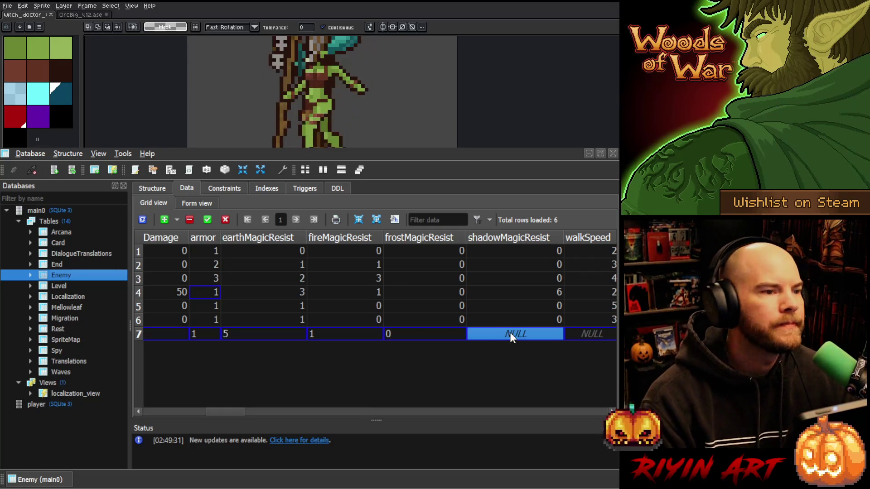
type("2")
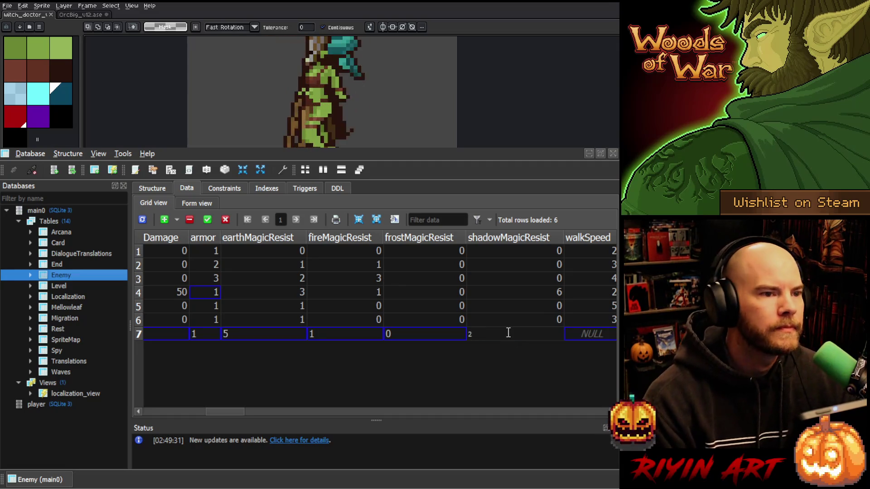
left_click(413, 338)
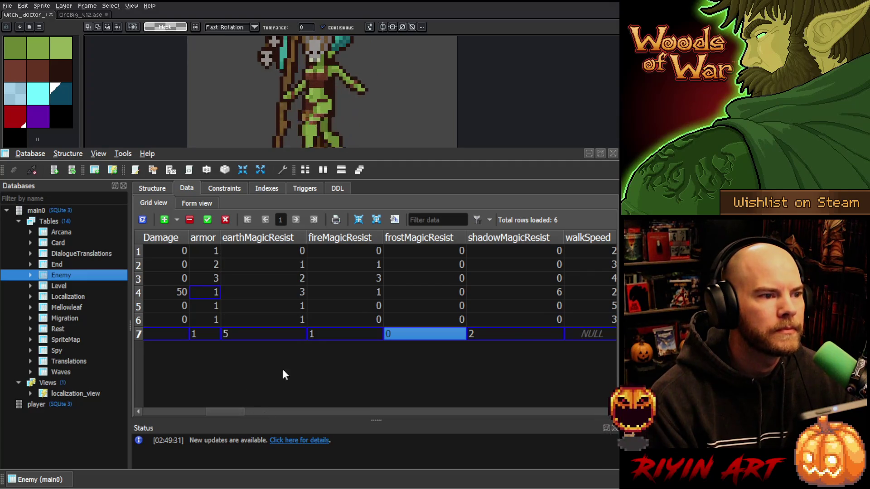
left_click(322, 330)
type("0")
mouse_move(222, 412)
left_mouse_down()
mouse_move(249, 410)
mouse_move(254, 397)
left_mouse_up()
left_click(279, 335)
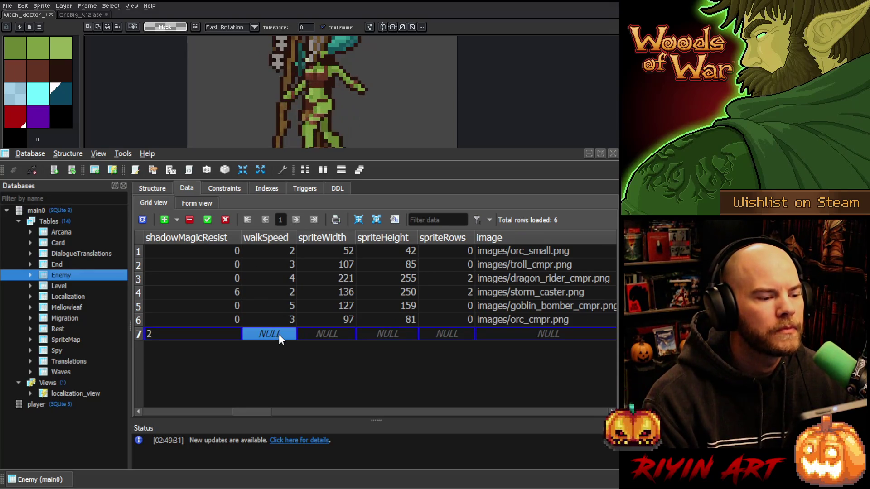
Enter walkSpeed 2, spriteWidth 73, spriteHeight 96 and spriteRows 0 for the witchdoctor row.
type("2")
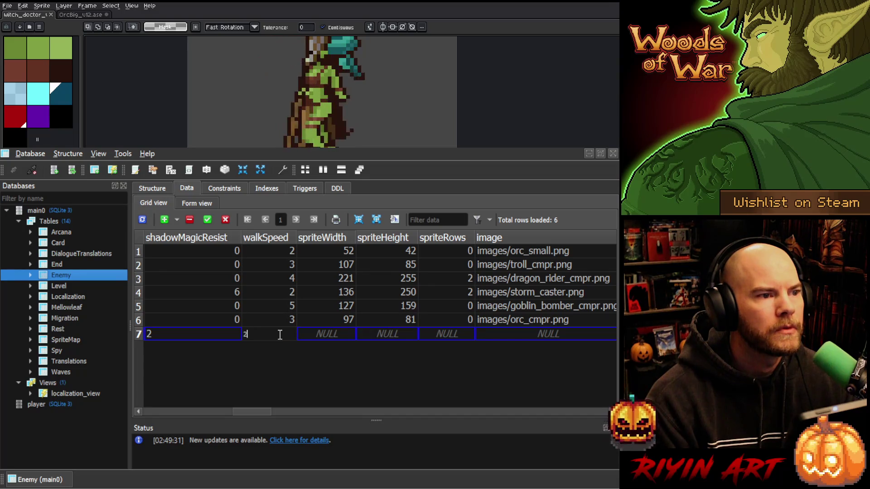
left_click(336, 335)
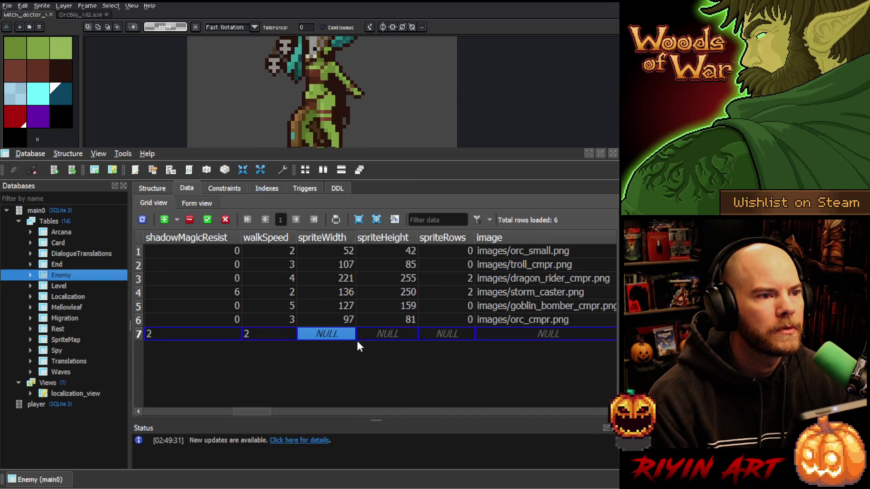
type("73")
left_click(375, 335)
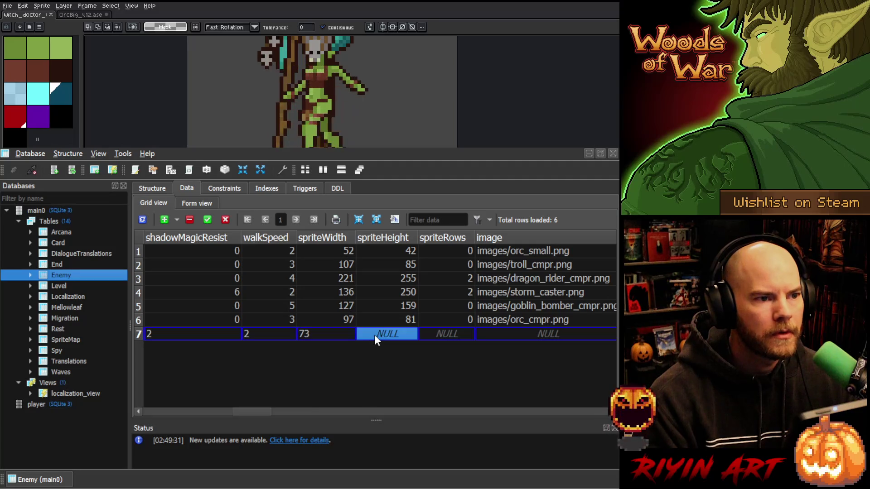
type("96")
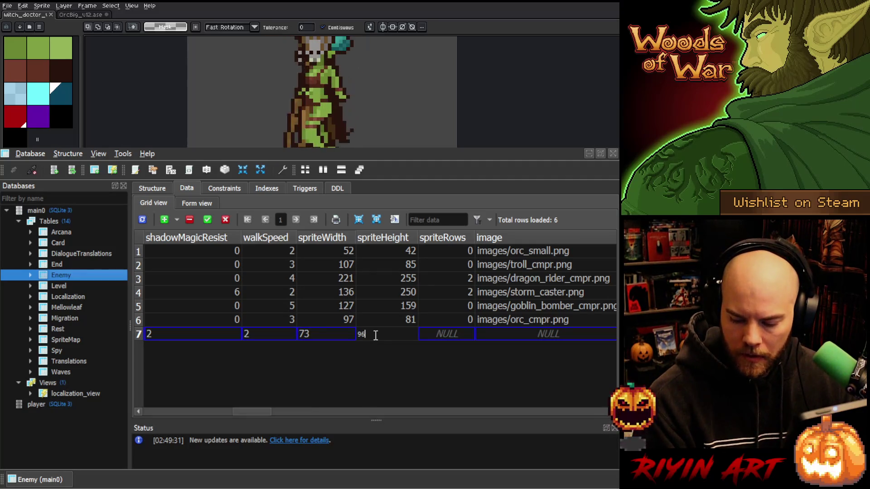
left_click(444, 335)
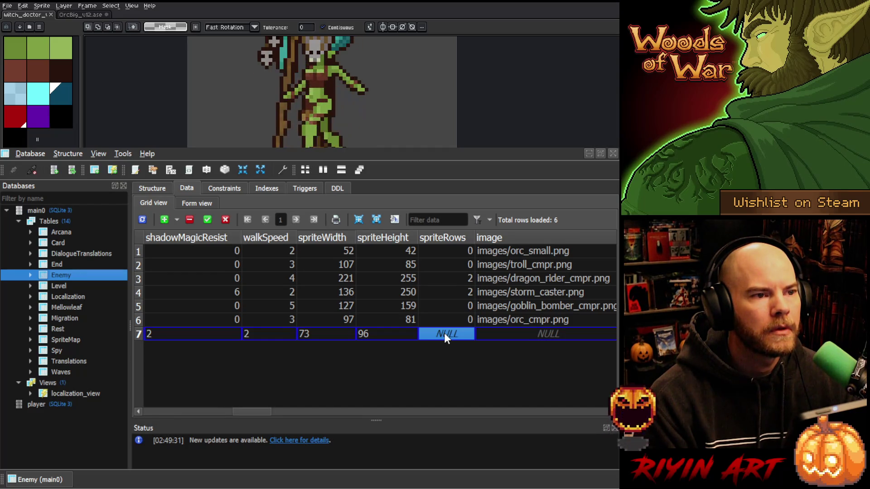
type("0")
left_click(481, 334)
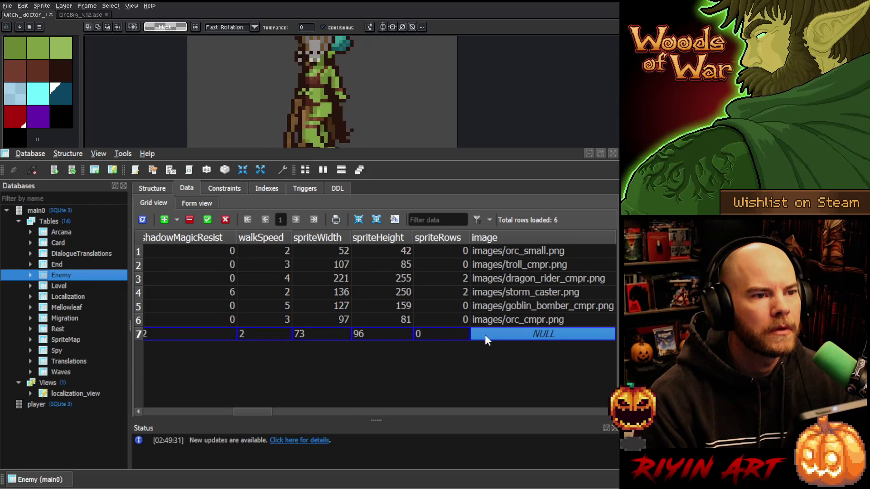
mouse_move(269, 413)
left_mouse_down()
mouse_move(286, 409)
mouse_move(279, 410)
left_mouse_up()
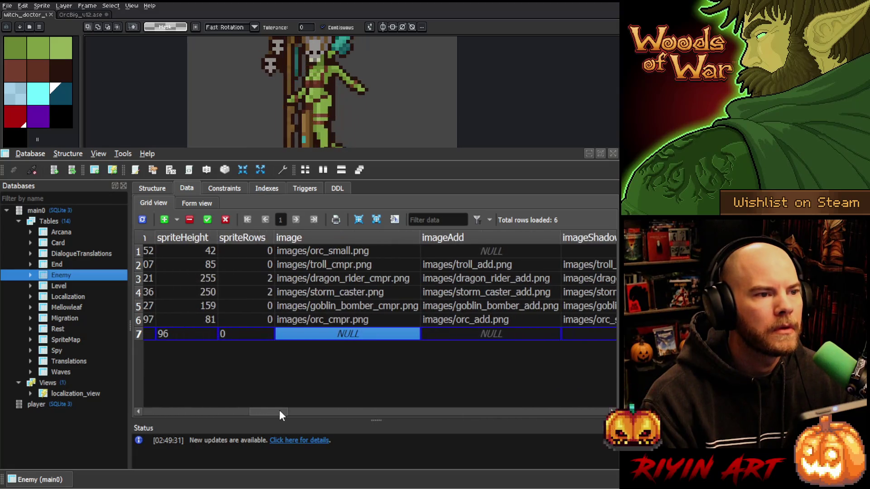
Set row 7's image to images/witch_doctor.png.
double_click(305, 332)
type("images")
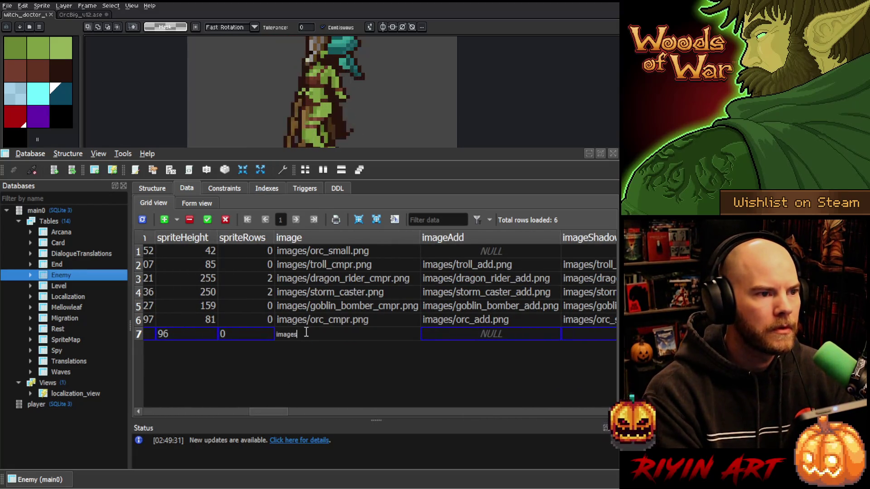
type("/witch_d")
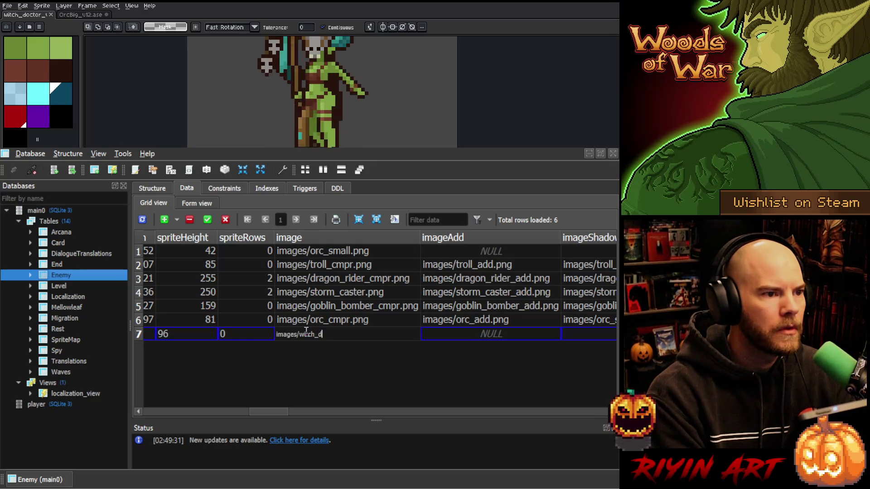
type("octor.png")
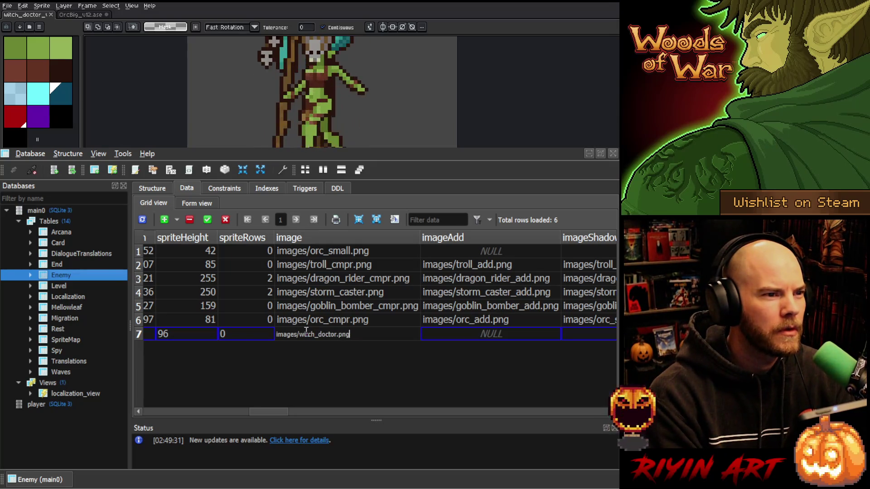
key("Return")
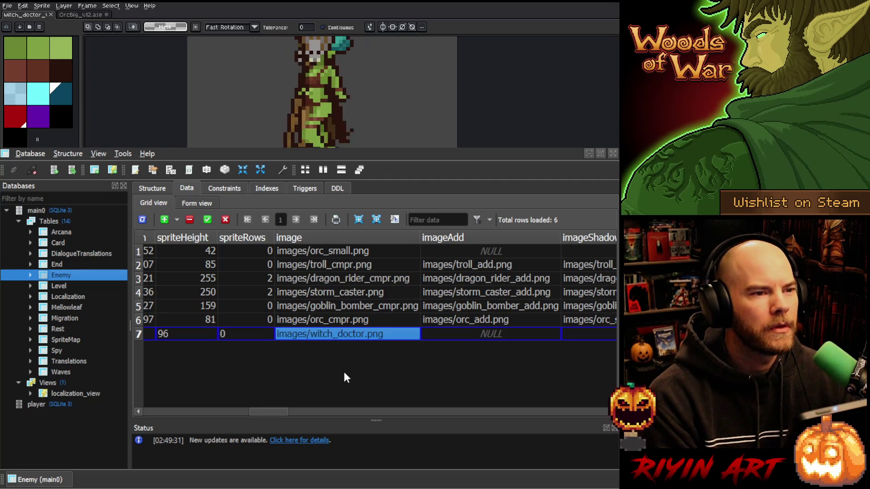
left_click_drag(278, 410, 317, 403)
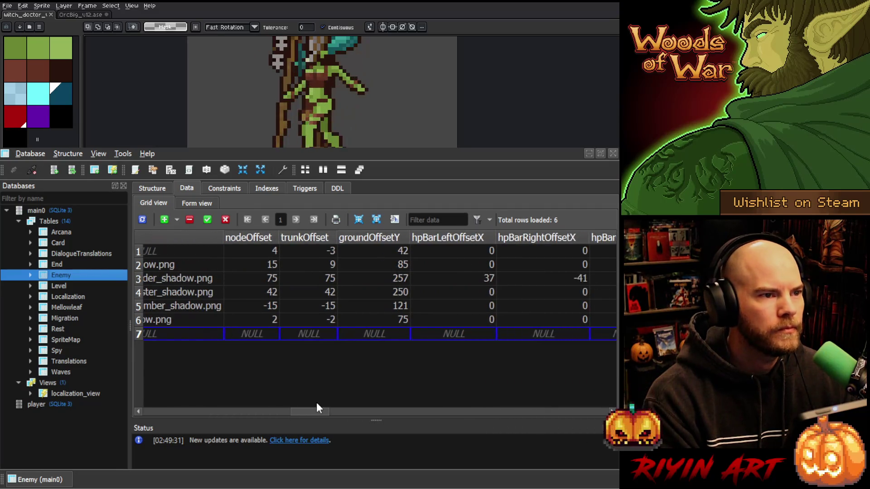
Enter nodeOffset 2 and trunkOffset -2 for row 7, then commit the row.
left_click(258, 328)
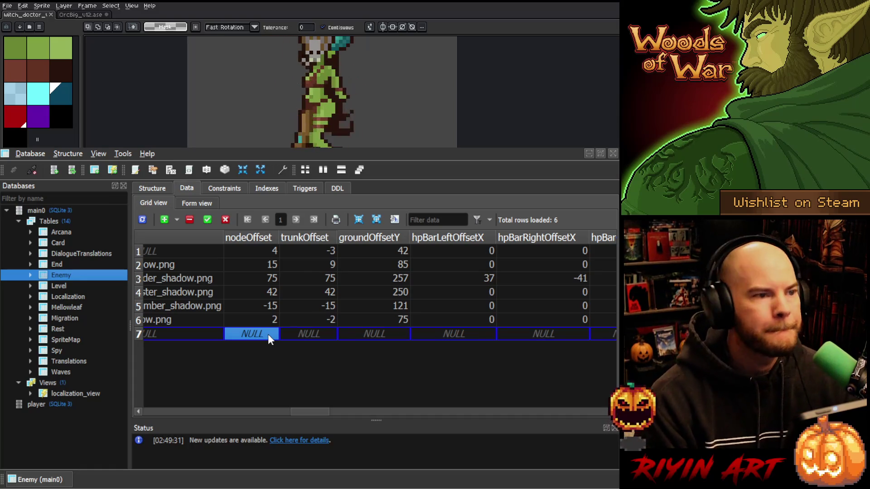
type("2")
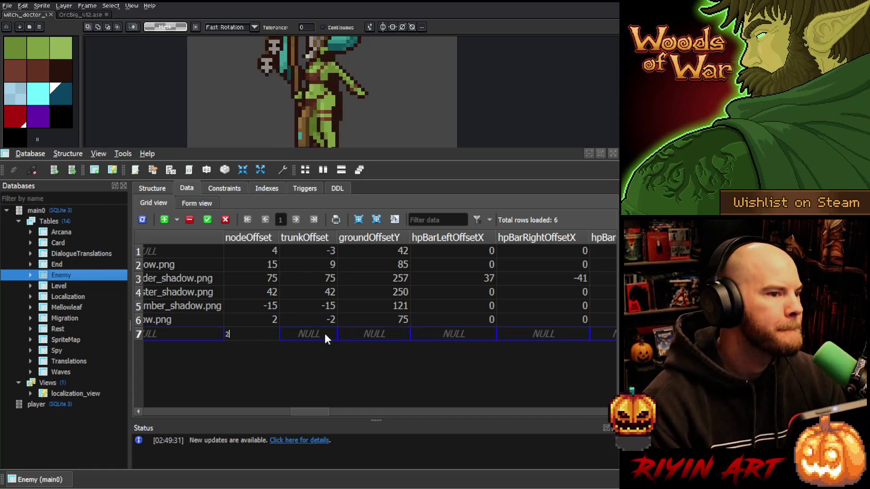
left_click(321, 330)
type("-2")
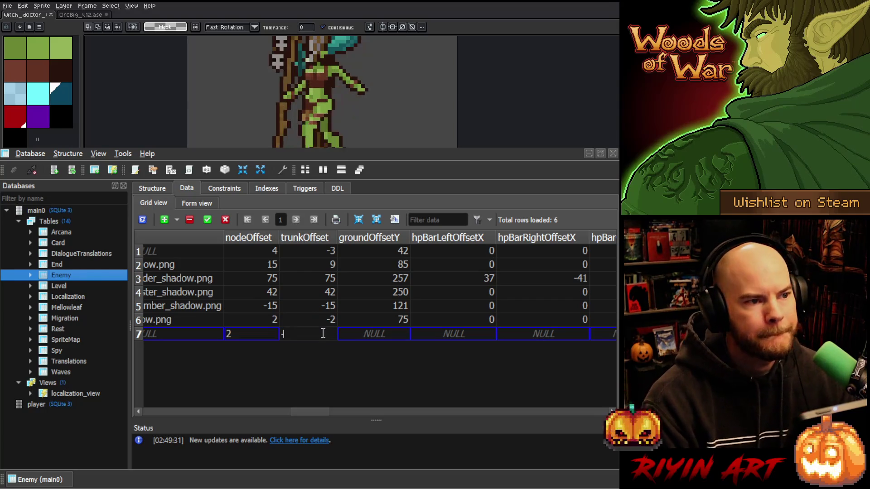
left_click(387, 333)
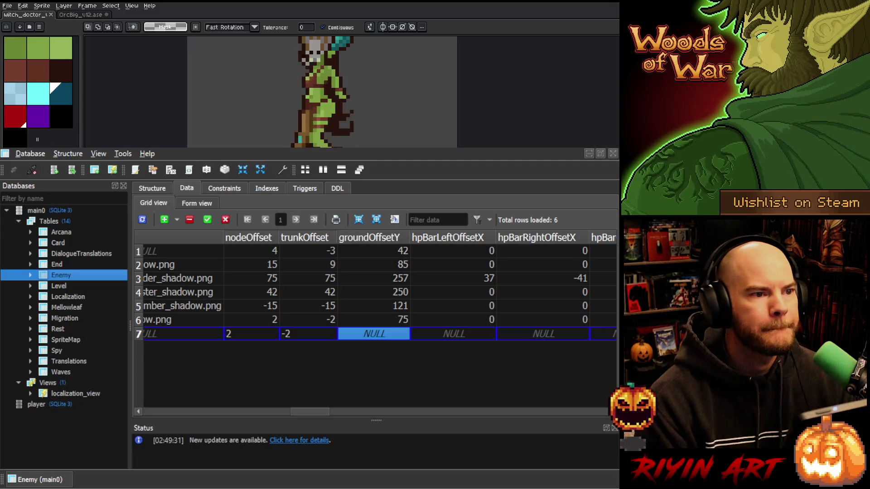
left_click(207, 221)
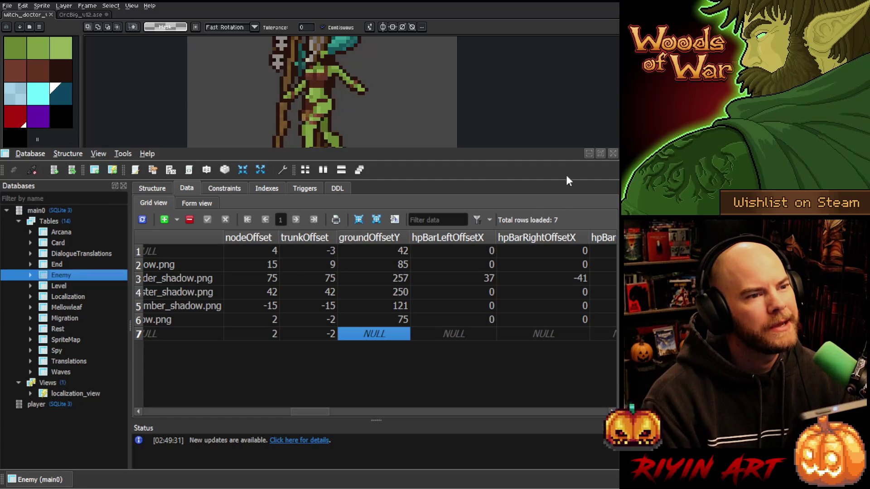
Minimize SQLiteStudio so the Aseprite witch doctor sprite is in front.
left_click(556, 148)
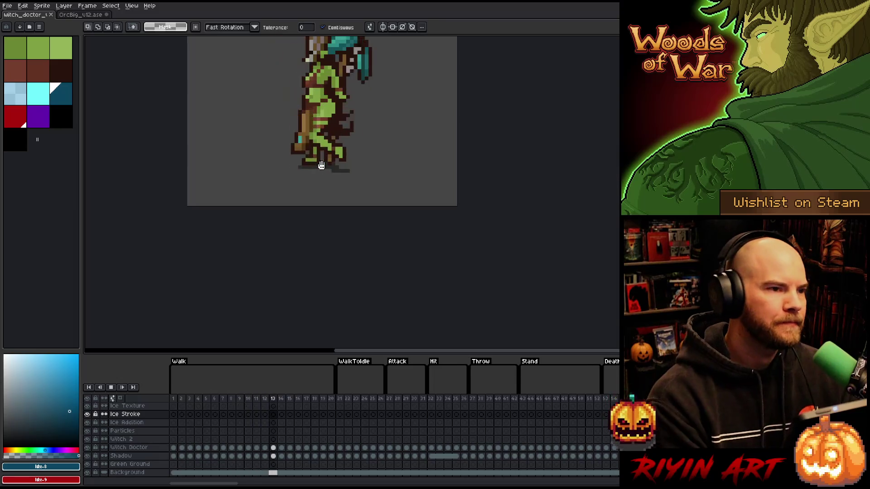
Zoom and re-centre the playing witch doctor walk animation, then switch to OrcBig_v12.ase.
scroll(317, 136, "down", 2)
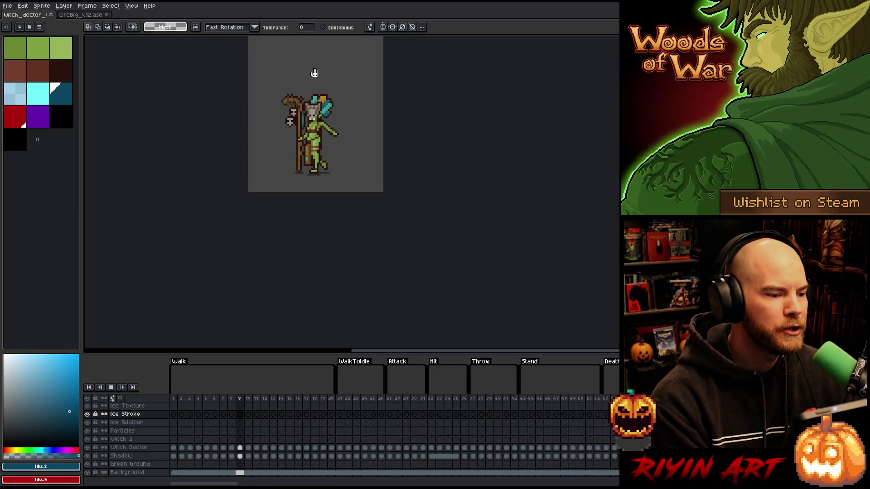
scroll(316, 92, "up", 2)
scroll(312, 198, "up", 1)
scroll(324, 217, "down", 1)
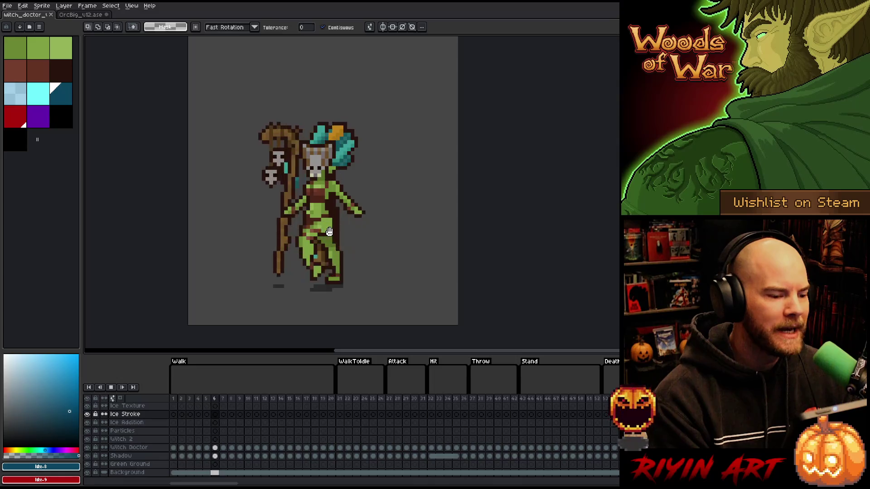
scroll(330, 232, "up", 1)
scroll(345, 235, "down", 2)
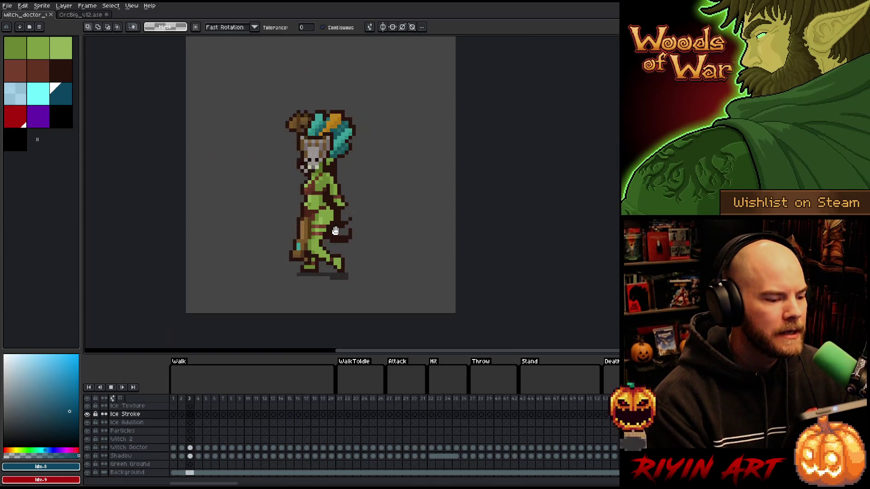
left_click_drag(354, 238, 338, 244)
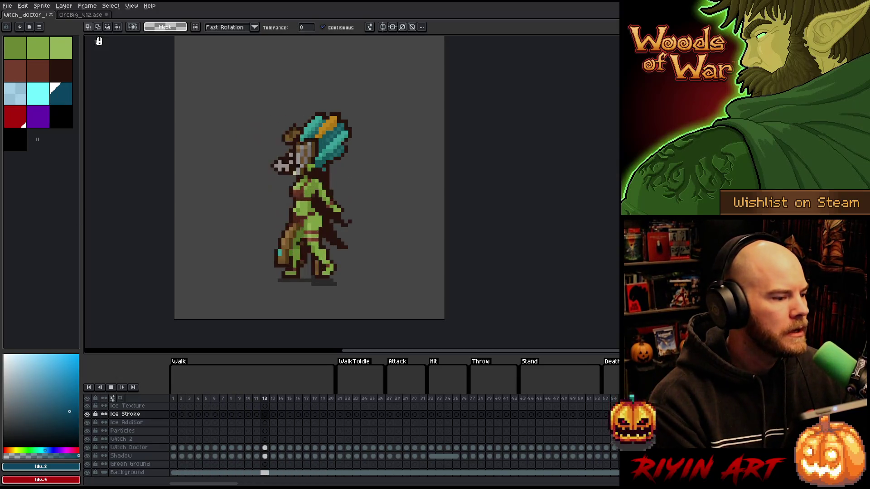
left_click(73, 16)
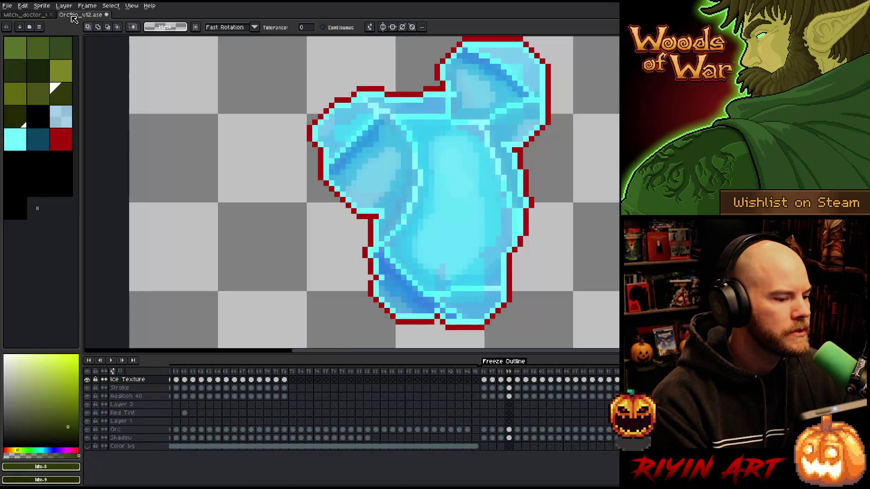
key("minus")
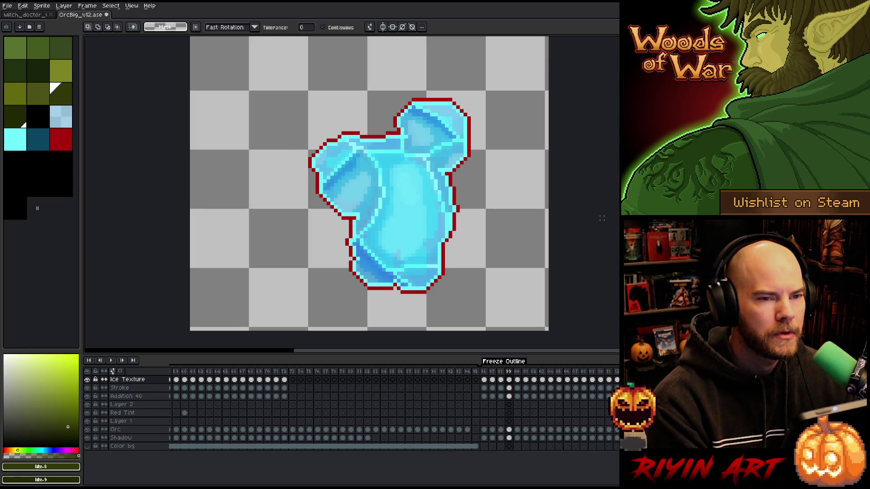
scroll(601, 218, "up", 1)
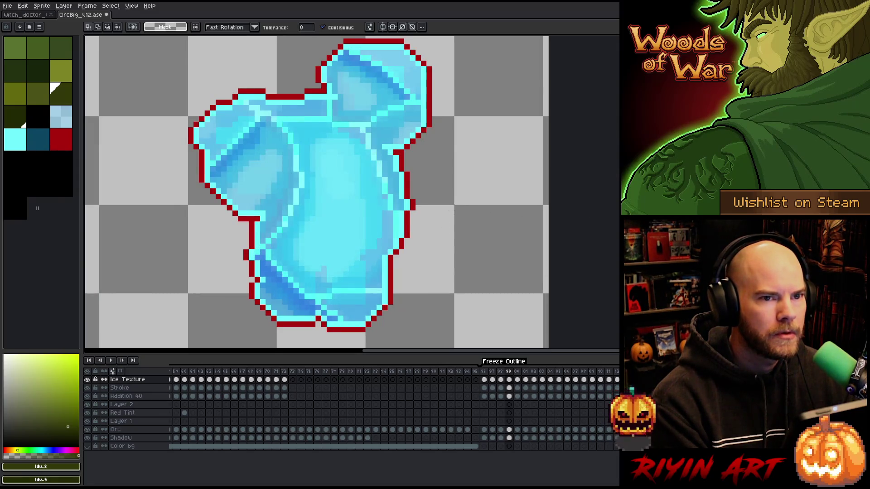
scroll(450, 208, "down", 1)
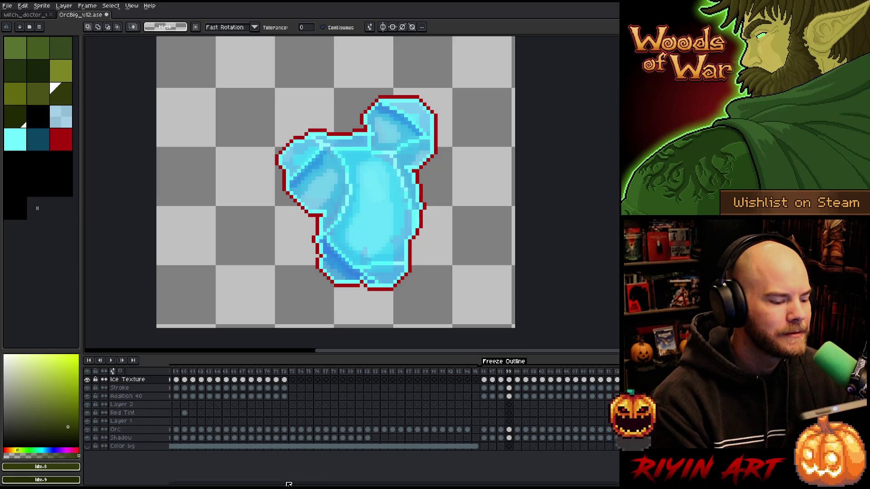
mouse_move(287, 484)
left_mouse_down()
mouse_move(602, 481)
mouse_move(205, 480)
left_mouse_up()
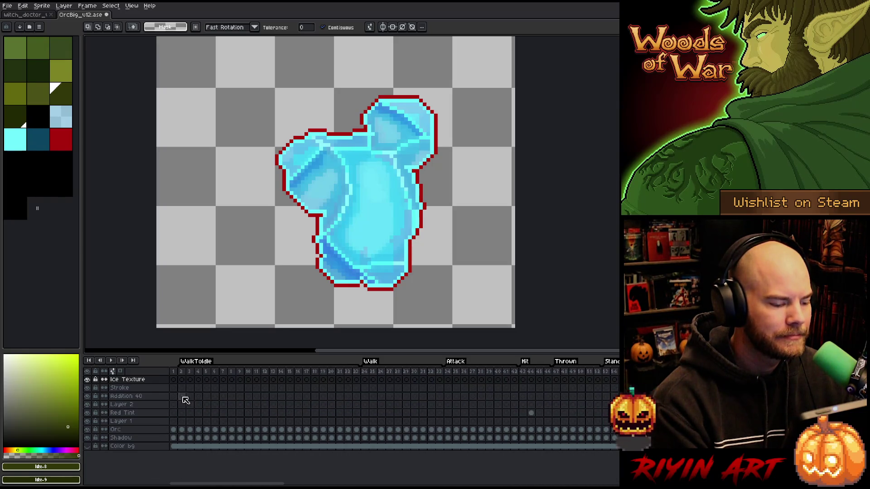
left_click(198, 380)
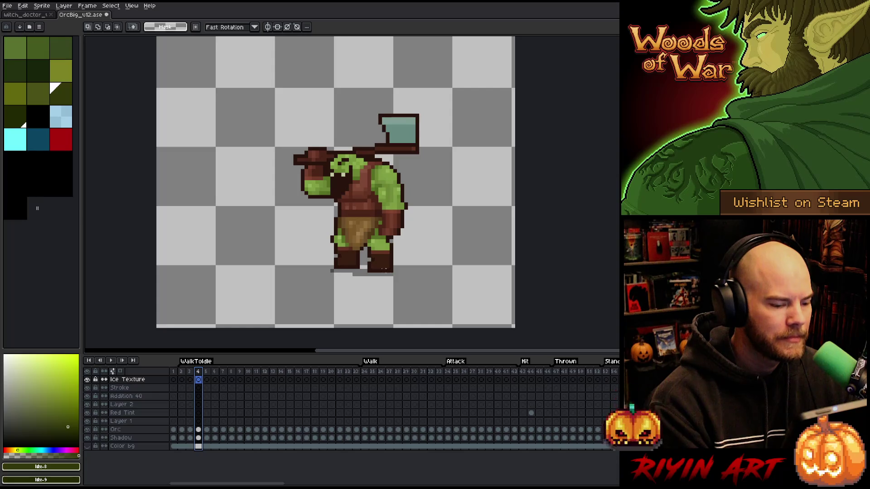
Marquee the gap from the orc's feet to the canvas bottom, then switch to the witch doctor file.
left_click_drag(320, 271, 387, 330)
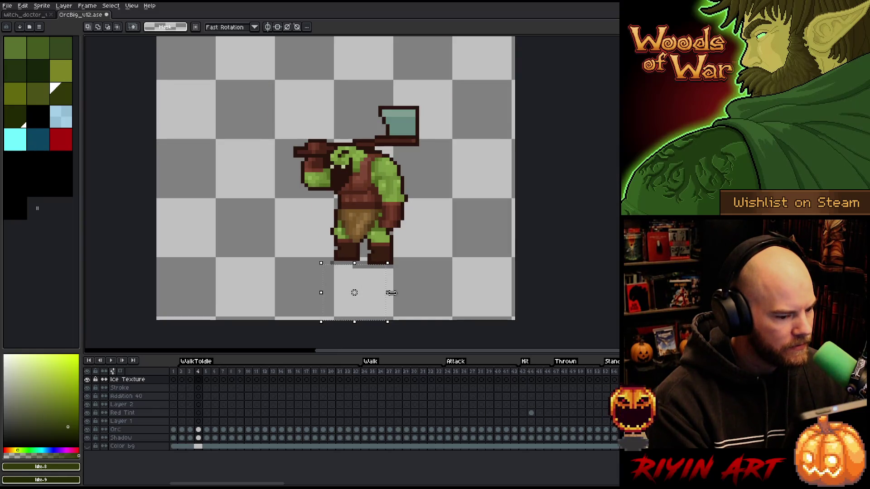
scroll(377, 299, "up", 2)
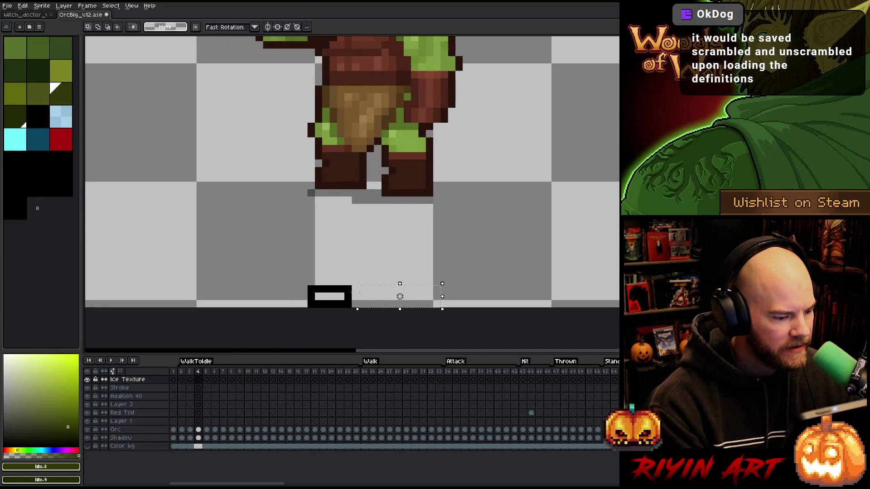
mouse_move(351, 286)
left_mouse_down()
mouse_move(381, 248)
mouse_move(381, 189)
mouse_move(440, 190)
mouse_move(441, 207)
left_mouse_up()
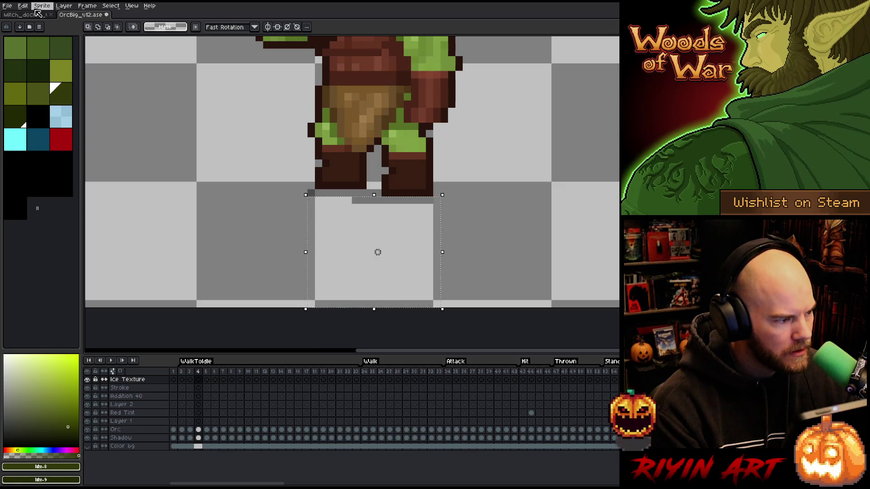
left_click(36, 13)
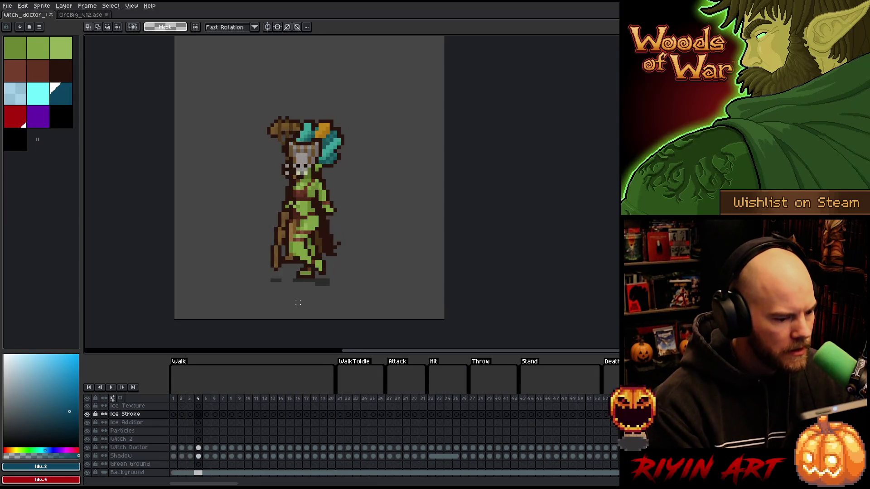
On frame 8, marquee from the witch doctor's feet to the canvas bottom, then deselect.
scroll(298, 303, "up", 3)
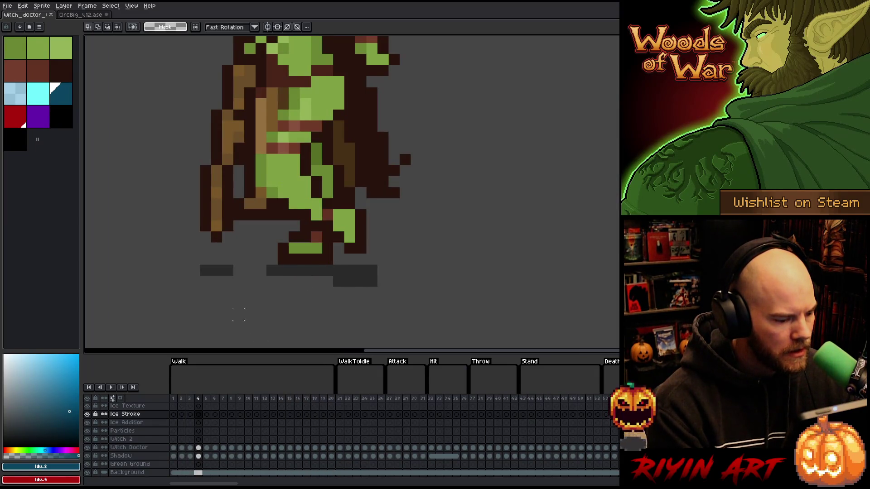
left_click_drag(212, 398, 236, 398)
mouse_move(299, 275)
left_mouse_down()
mouse_move(278, 330)
mouse_move(265, 294)
left_mouse_up()
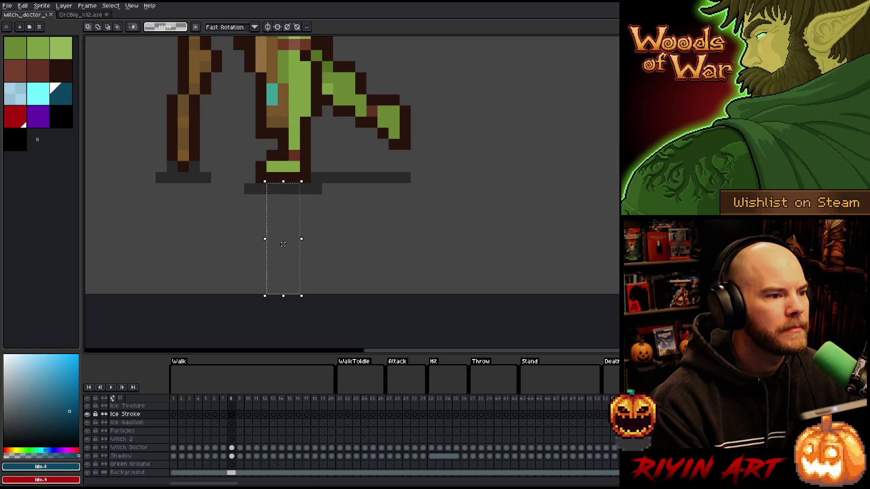
key("ctrl+d")
Reframe and play the witch doctor animation, then return to SQLiteStudio's Enemy table.
scroll(283, 244, "down", 5)
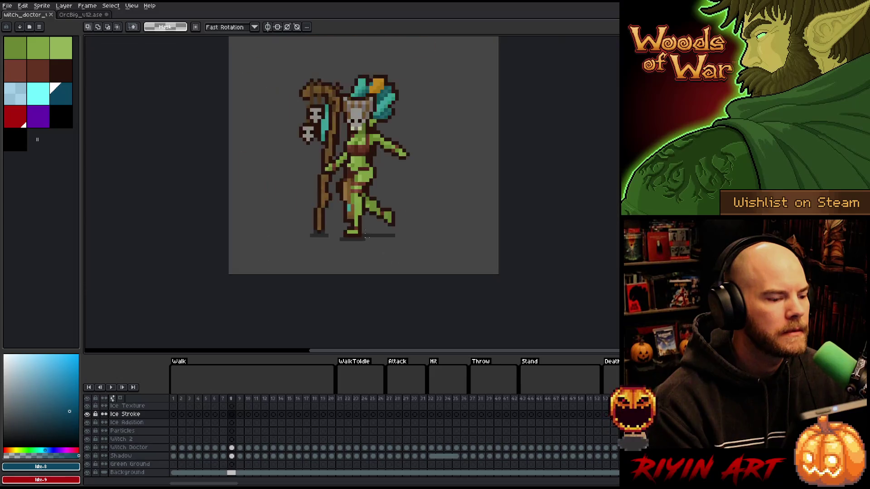
scroll(379, 176, "up", 2)
mouse_move(379, 175)
left_mouse_down()
mouse_move(361, 175)
mouse_move(312, 127)
left_mouse_up()
key("Return")
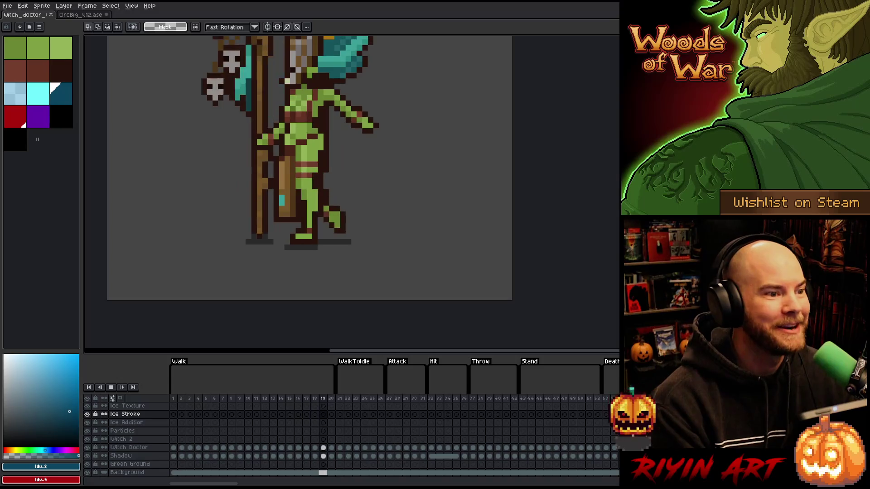
key("alt+Tab")
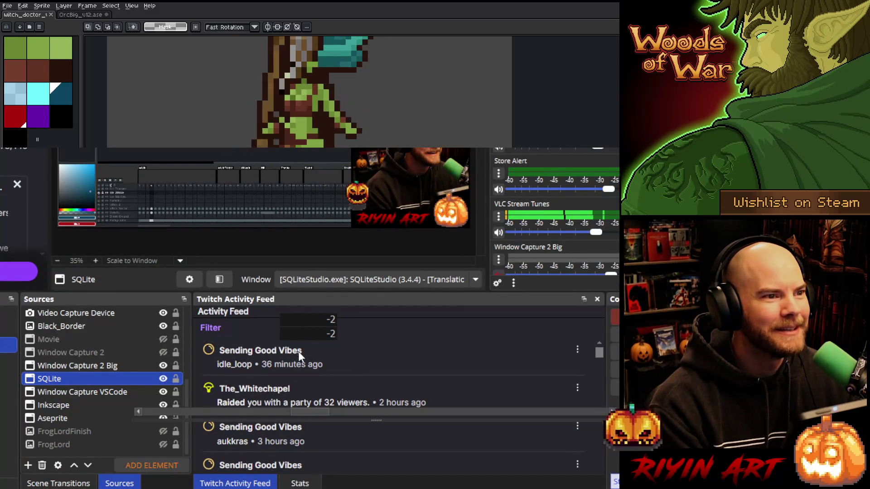
key("alt+Tab")
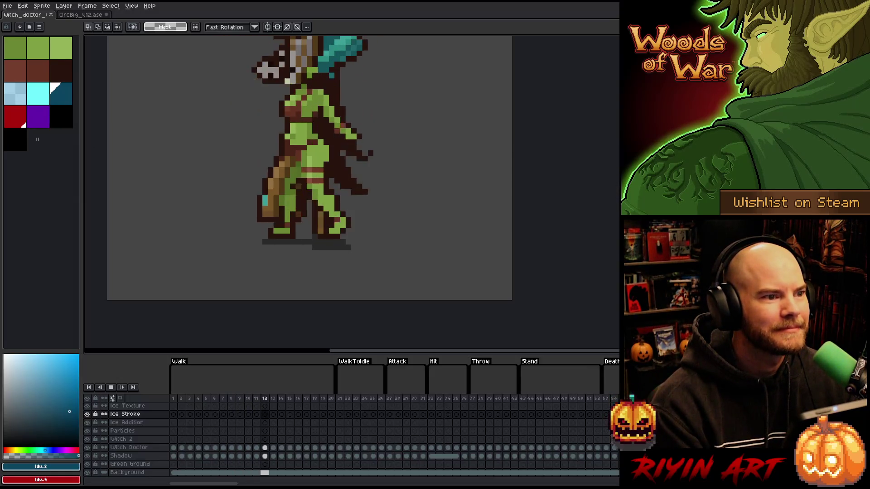
key("alt+Tab")
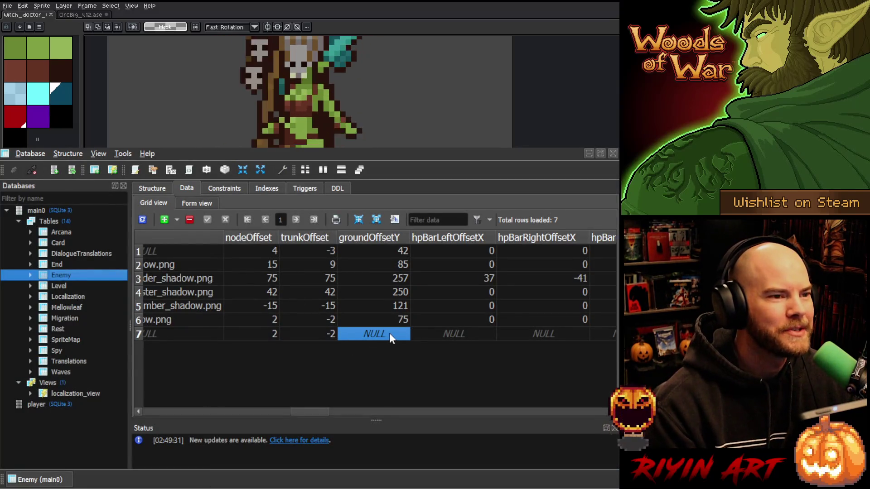
Enter groundOffsetY 70 and 0 for both hpBarLeftOffsetX and hpBarRightOffsetX in row 7.
type("70")
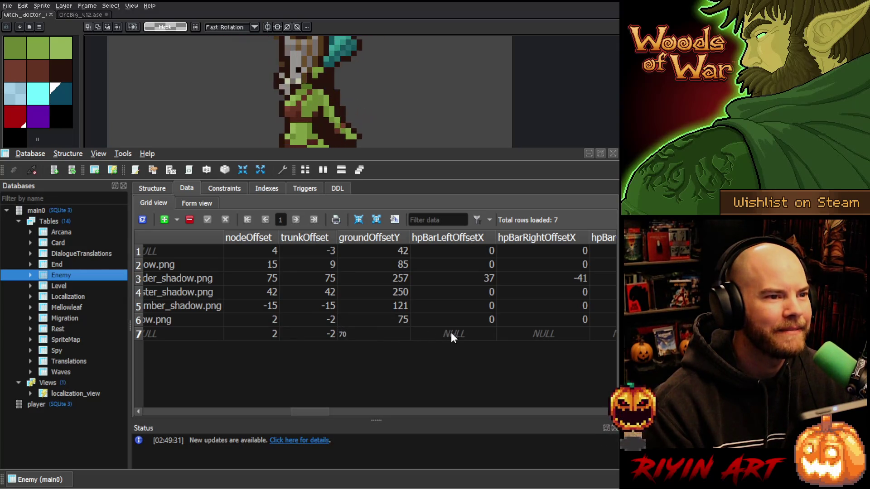
left_click(453, 333)
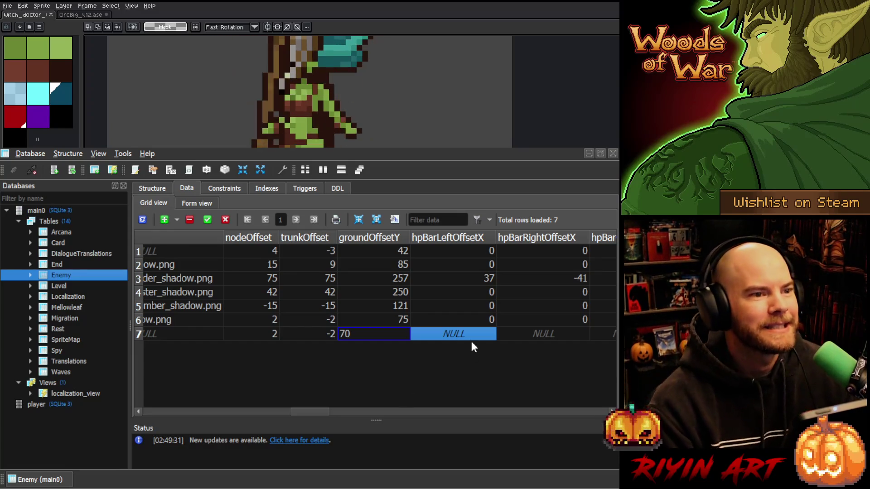
type("0")
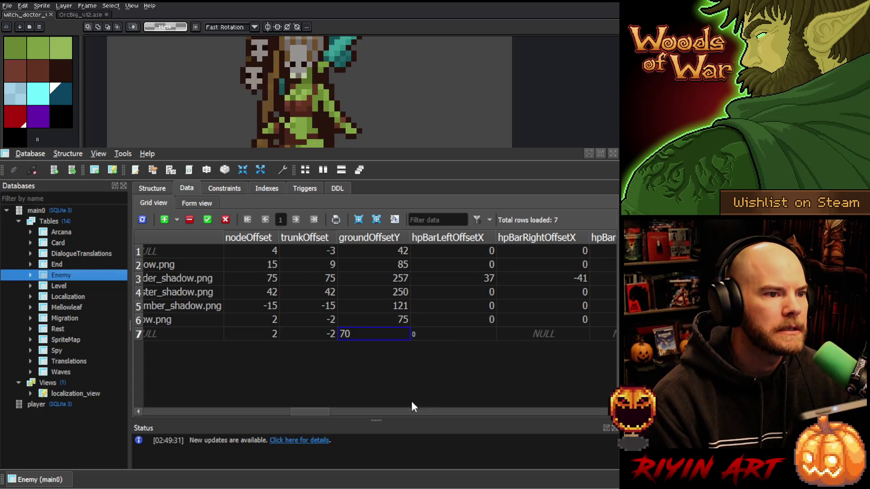
left_click_drag(301, 411, 317, 410)
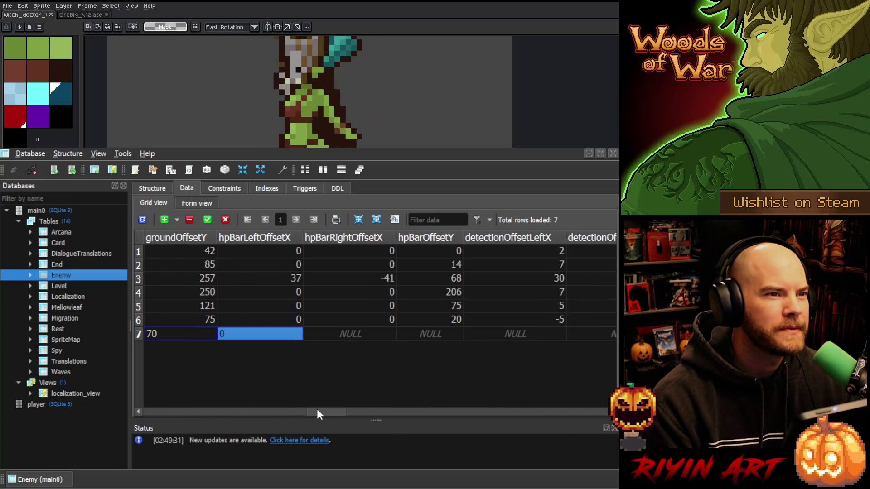
left_click(374, 334)
type("0")
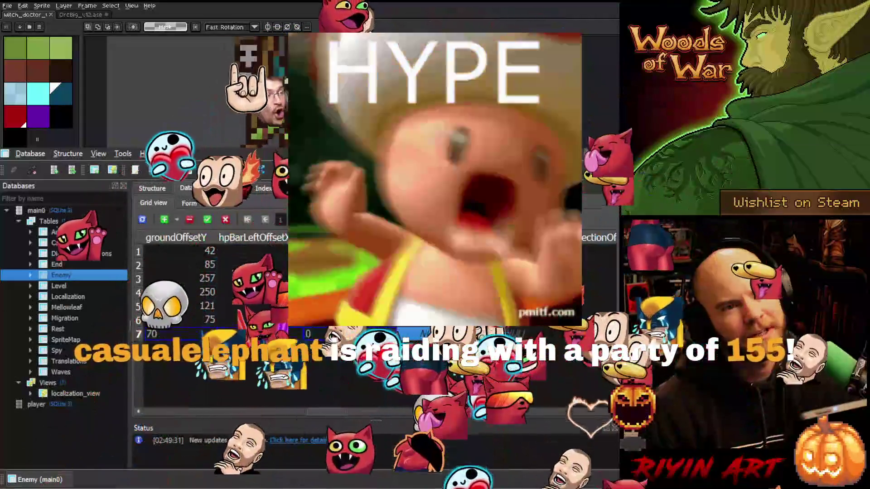
Commit row 7's hpBarRightOffsetX of 0 and bring Aseprite back to the front.
left_click(431, 334)
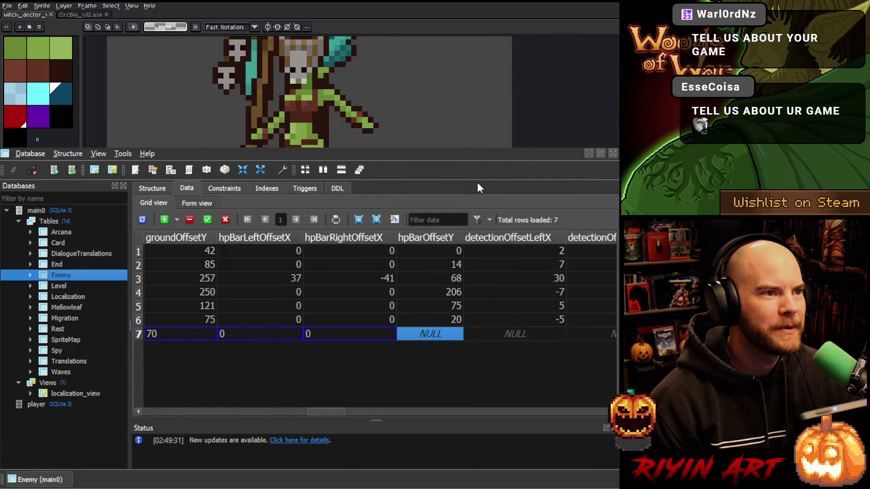
left_click(542, 145)
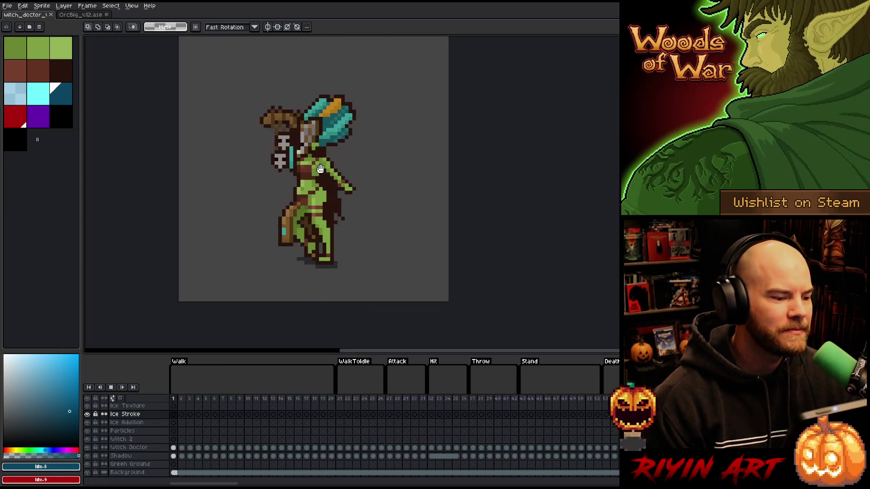
scroll(320, 176, "up", 1)
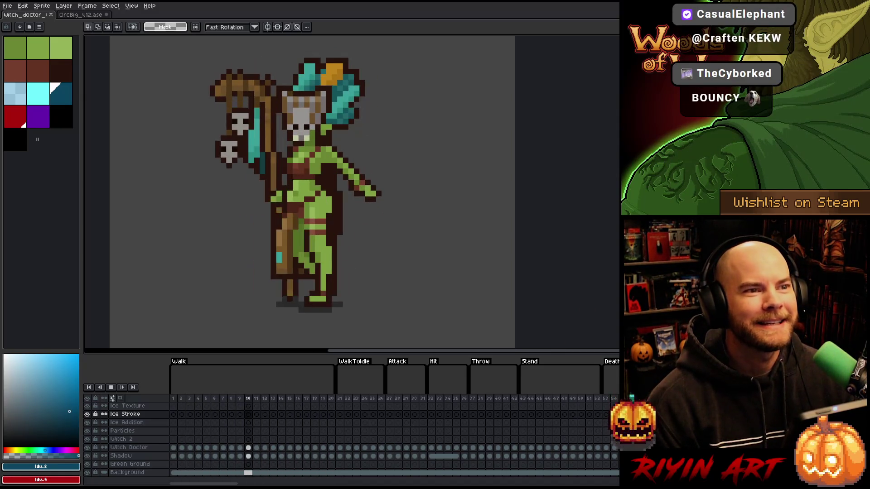
left_click(347, 400)
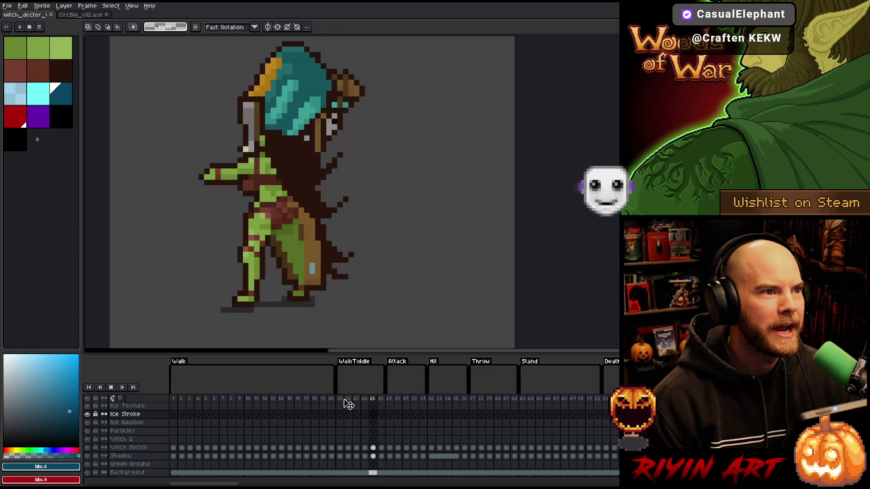
Jump through the witch doctor's Attack and Throw animation frames in the timeline.
left_click(396, 400)
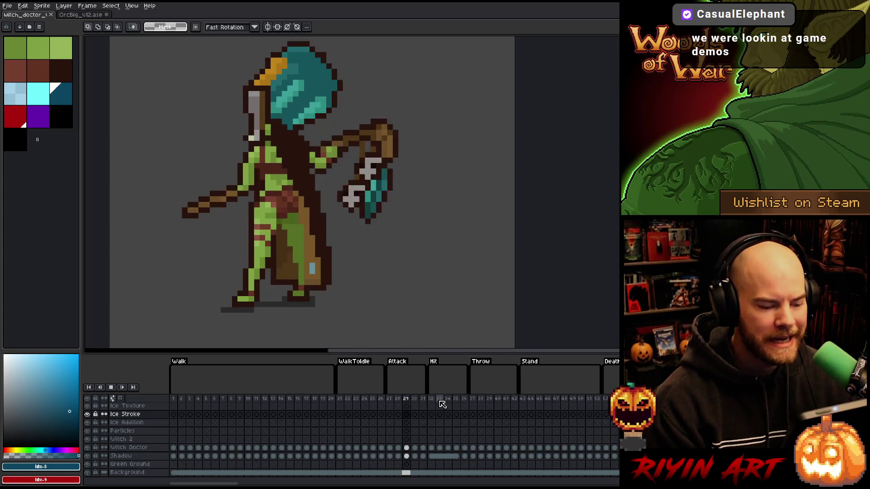
left_click(476, 402)
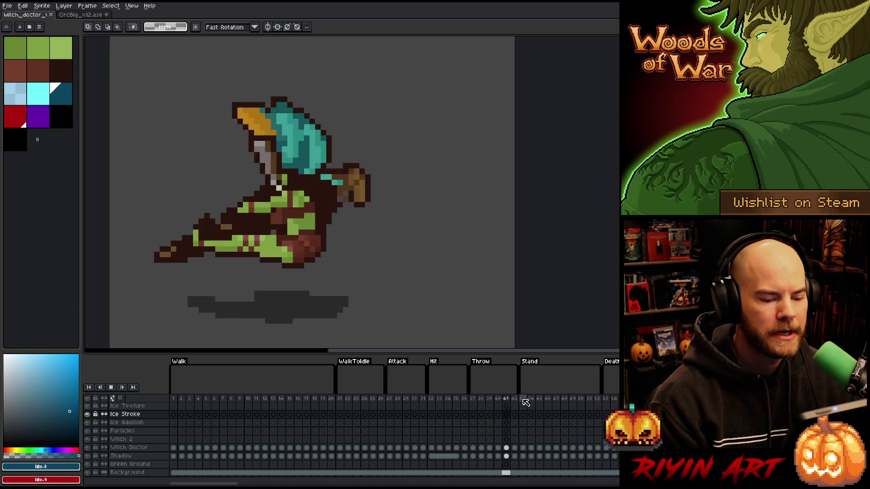
Review the witch doctor's Stand frames in Aseprite, then play the Death animation from frame 54.
left_click(556, 399)
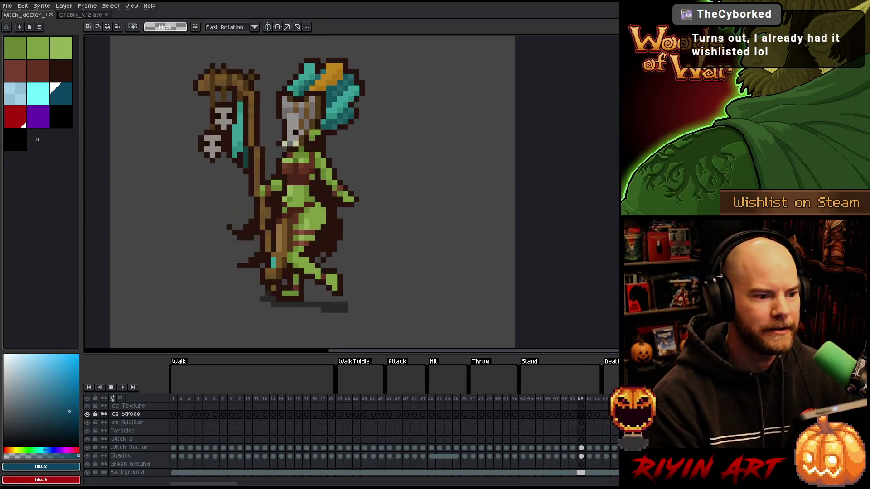
scroll(431, 345, "down", 1)
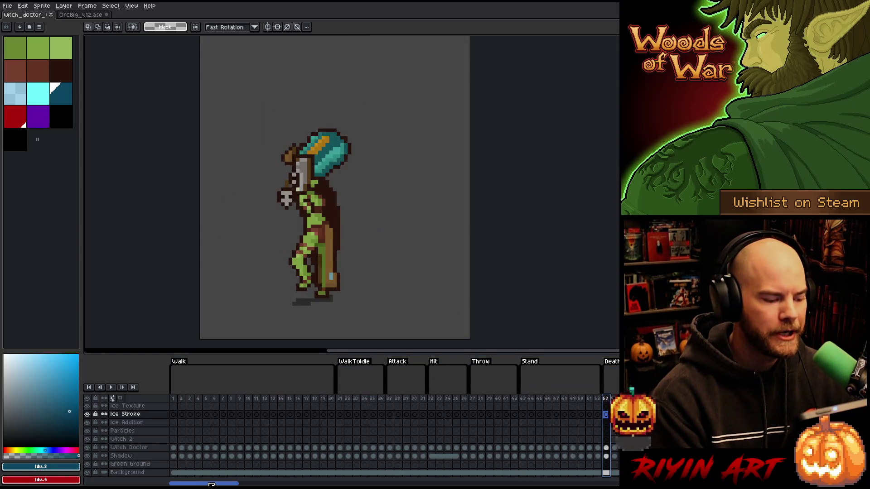
scroll(395, 430, "right", 5)
key("Return")
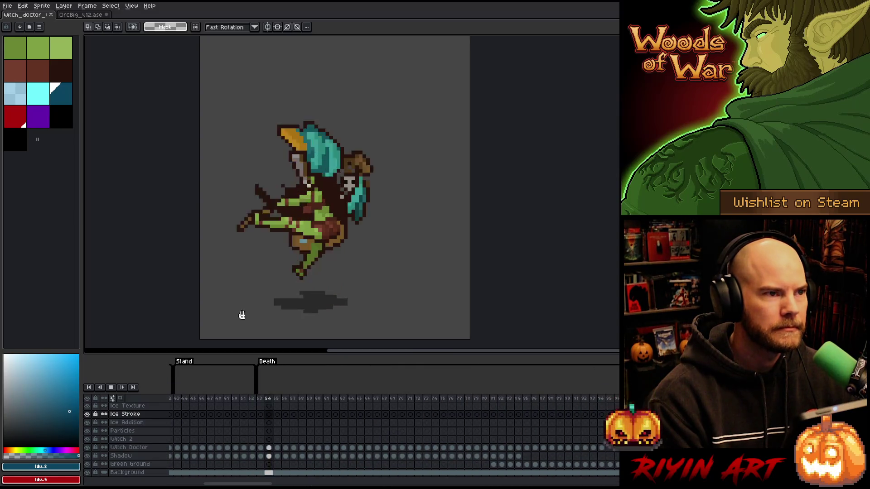
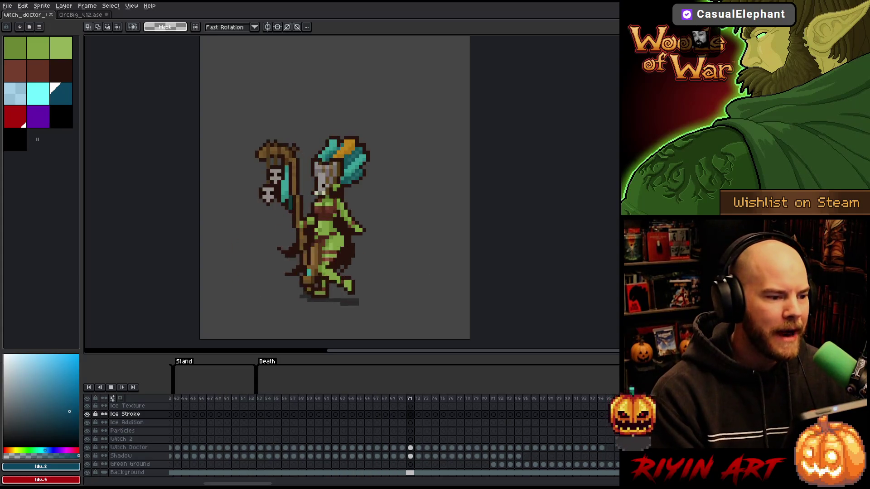
Stop playback, show frame 21, and play the animation through to frame 28.
key("Return")
left_click_drag(236, 484, 202, 484)
left_click(343, 399)
key("Return")
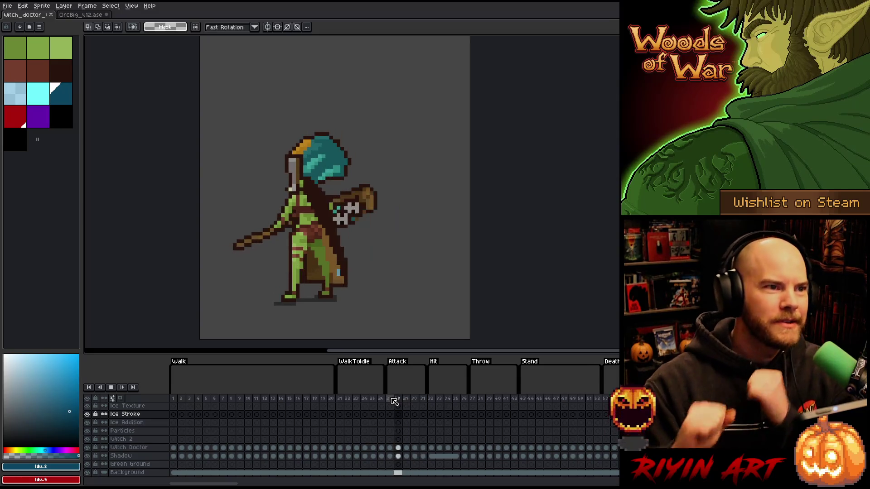
left_click(394, 402)
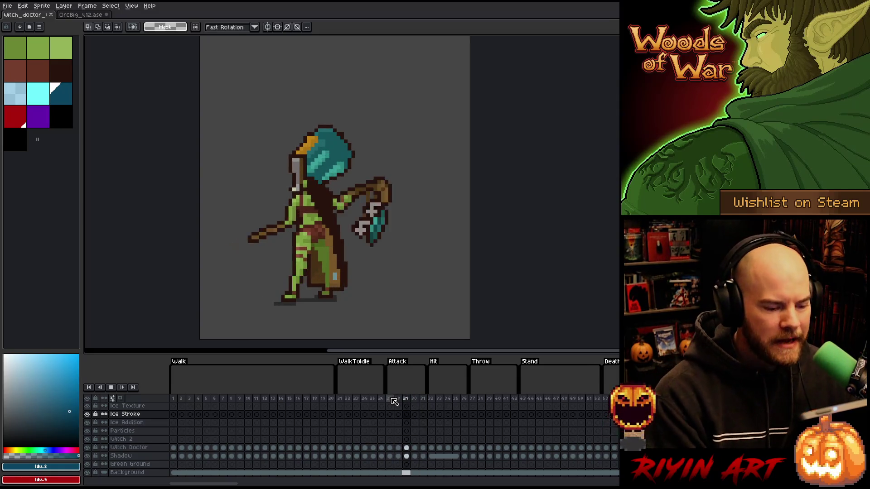
Replay the Walk animation loop, then scroll the timeline to the Heal tag.
scroll(227, 467, "right", 5)
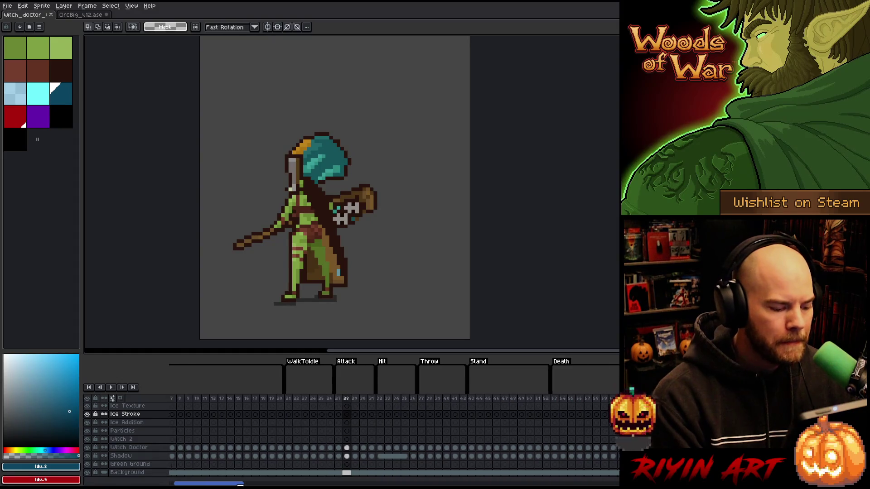
left_click(198, 421)
key("Return")
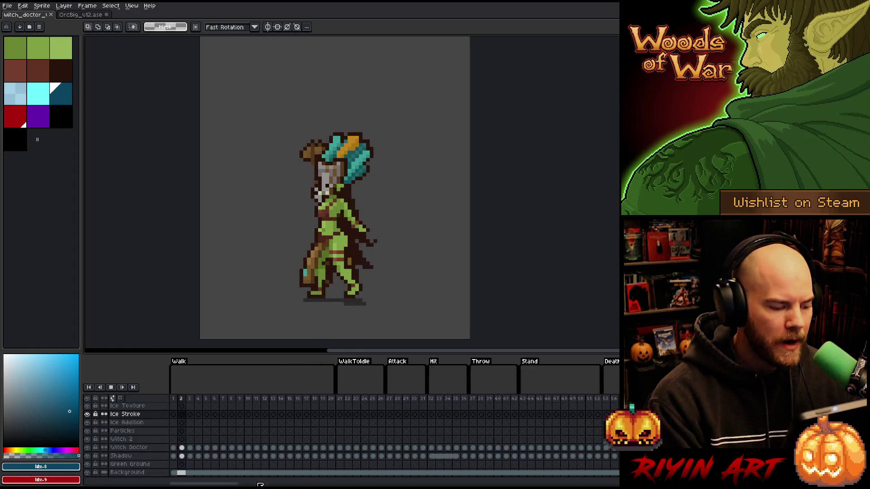
scroll(277, 438, "right", 20)
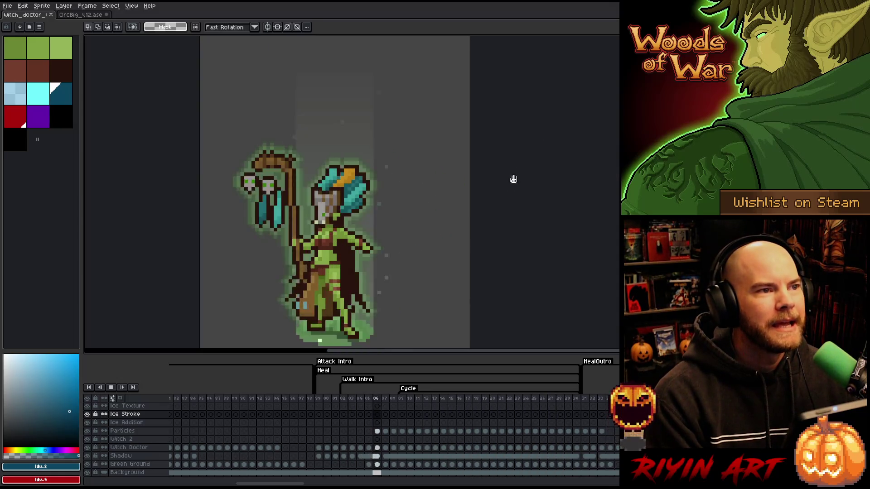
left_click_drag(514, 179, 507, 191)
scroll(507, 192, "up", 1)
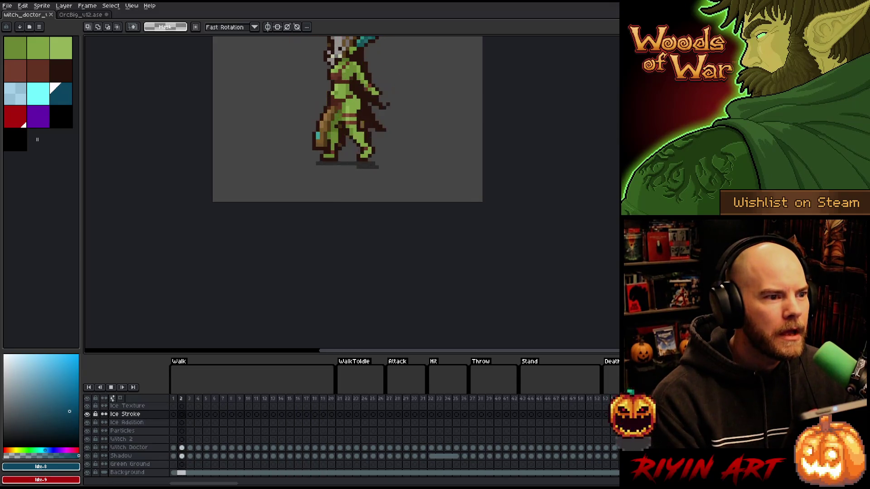
key("alt+Tab")
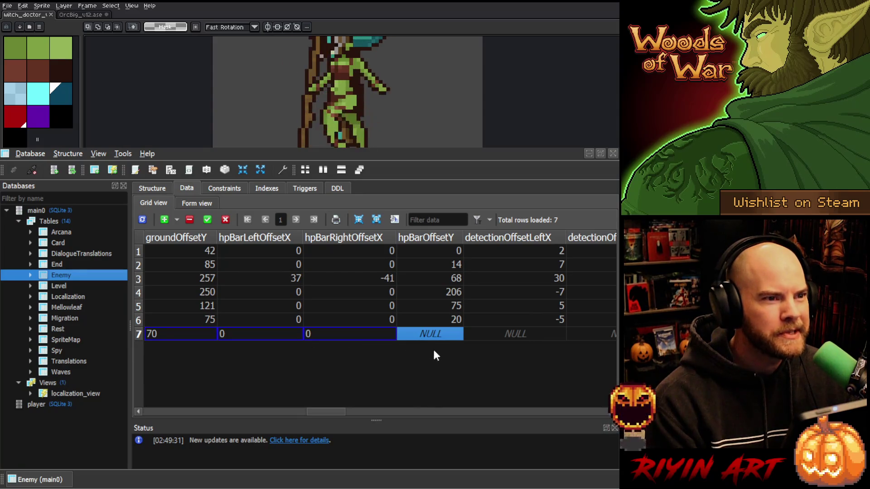
double_click(412, 334)
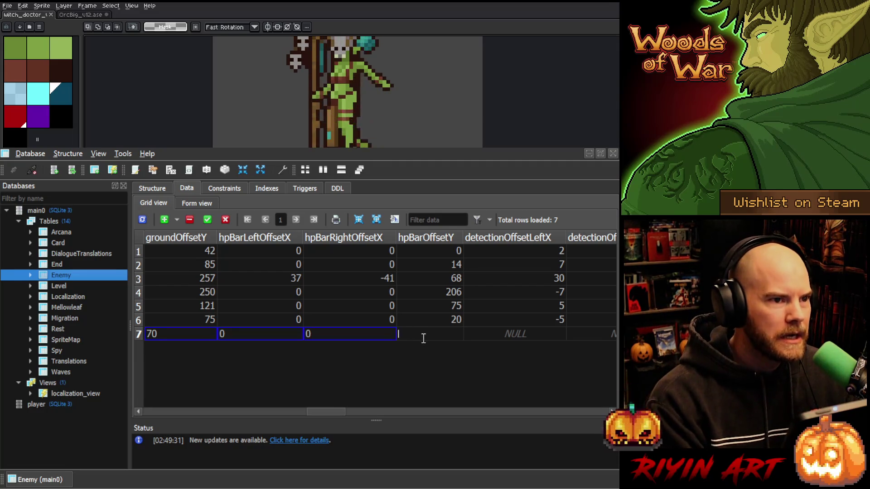
left_click(430, 361)
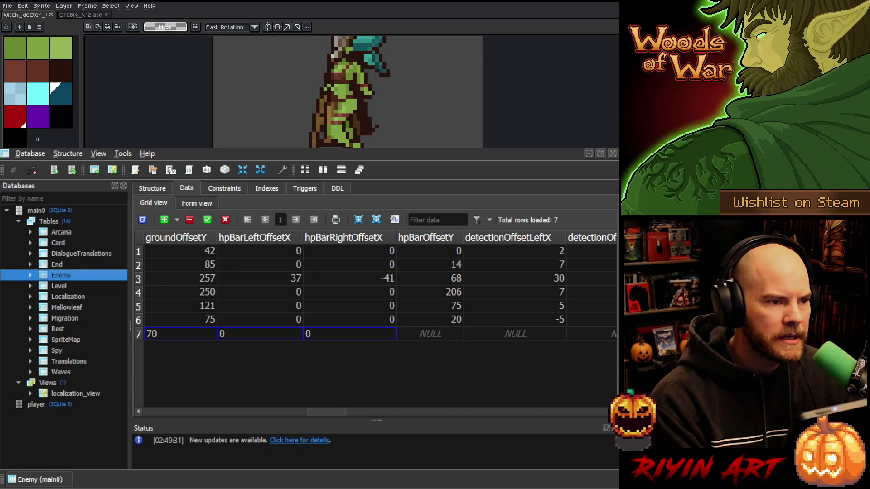
key("alt+Tab")
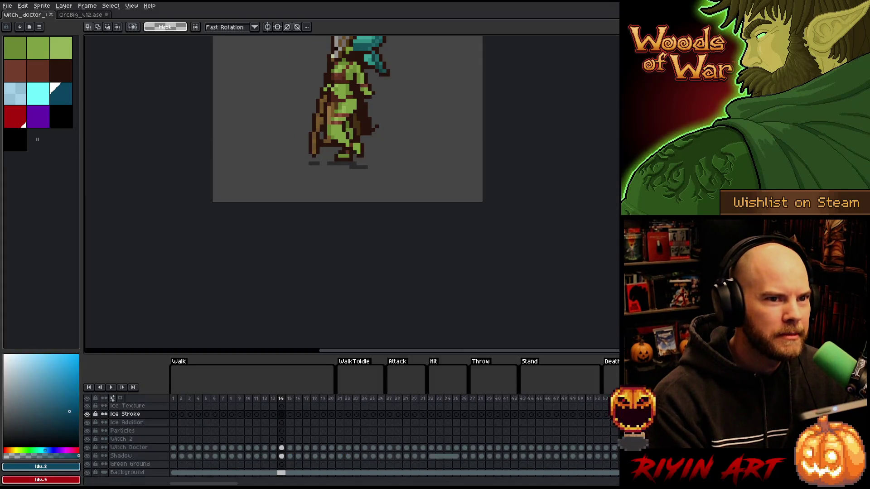
Frame the whole sprite and marquee the empty space above the witch doctor's head.
left_click_drag(407, 133, 408, 231)
scroll(369, 135, "down", 1)
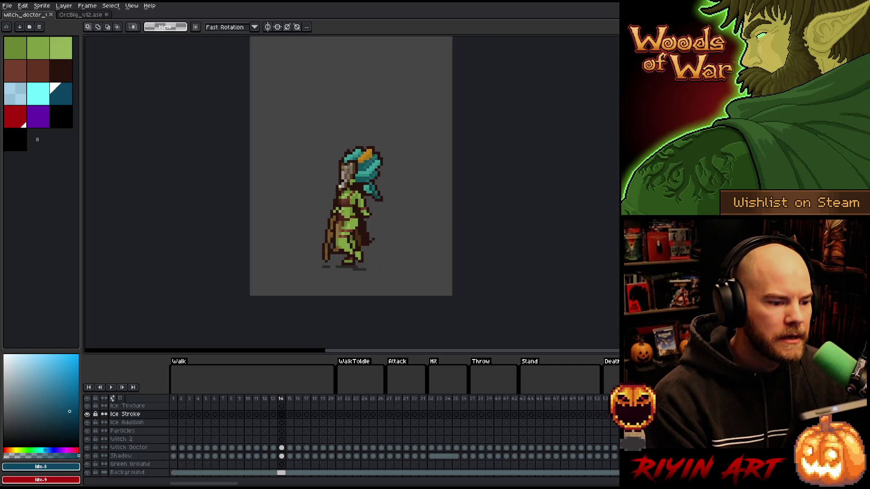
mouse_move(368, 136)
left_mouse_down()
mouse_move(368, 192)
mouse_move(370, 183)
left_mouse_up()
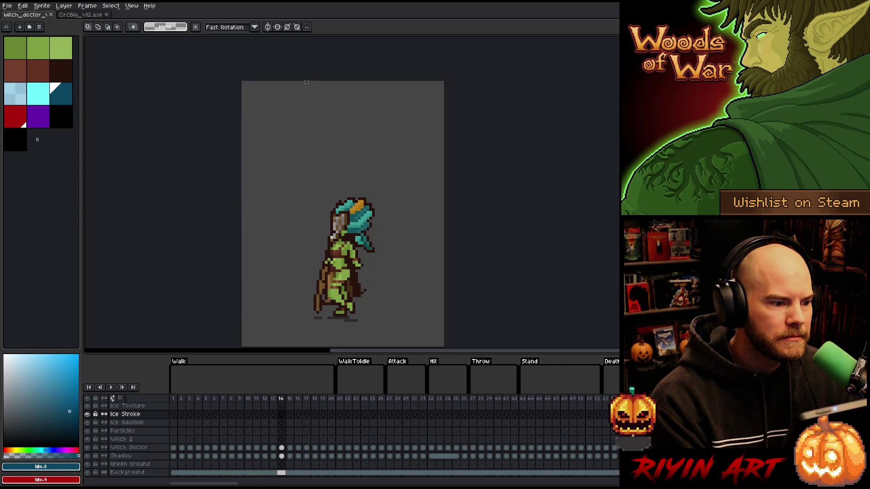
left_click_drag(308, 83, 402, 188)
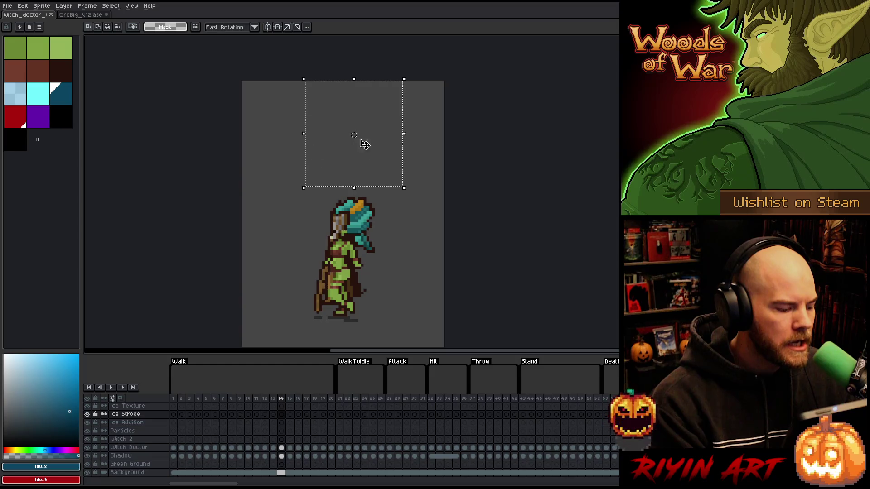
key("ctrl+d")
Pan the sprite back into view and switch to SQLiteStudio's Enemy table.
left_click_drag(431, 228, 424, 90)
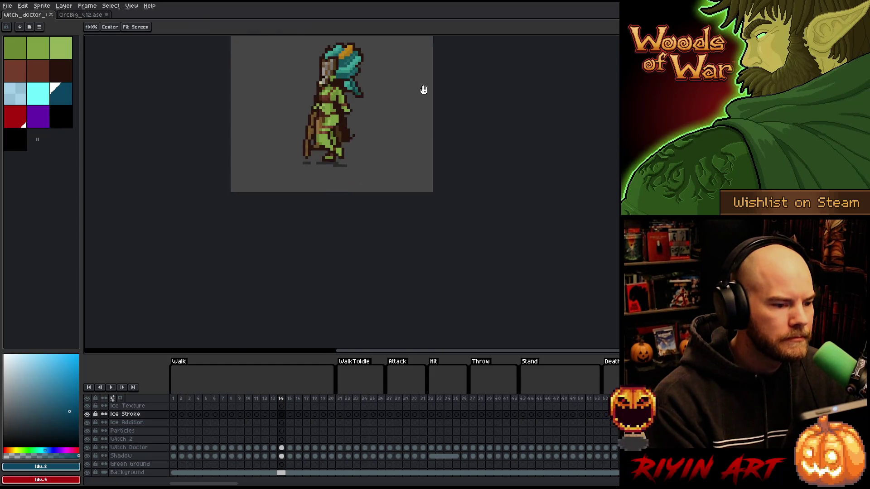
scroll(381, 147, "up", 1)
left_click_drag(381, 148, 398, 155)
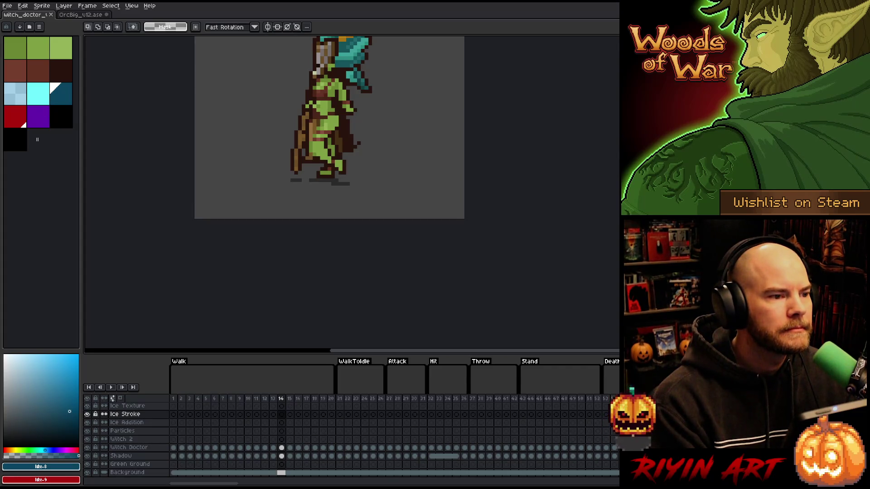
key("alt+Tab")
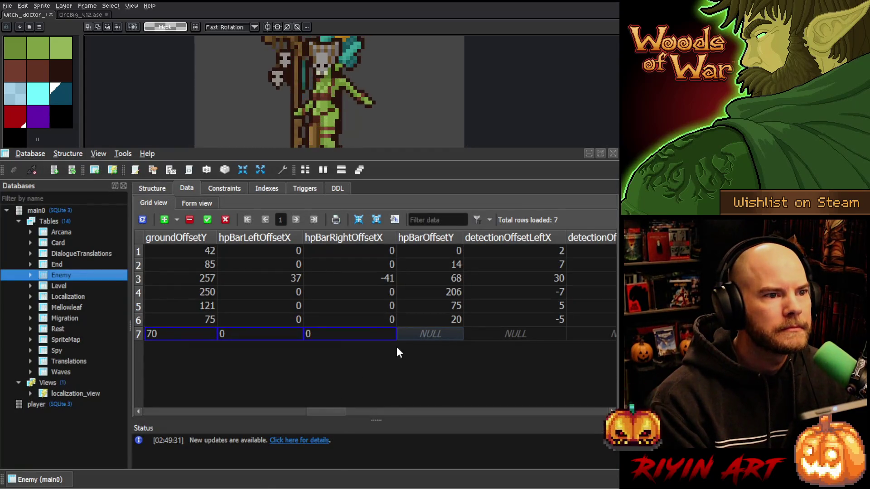
Enter 38 as row 7's hpBarOffsetY, then bring the Aseprite sprite back in front.
left_click(442, 333)
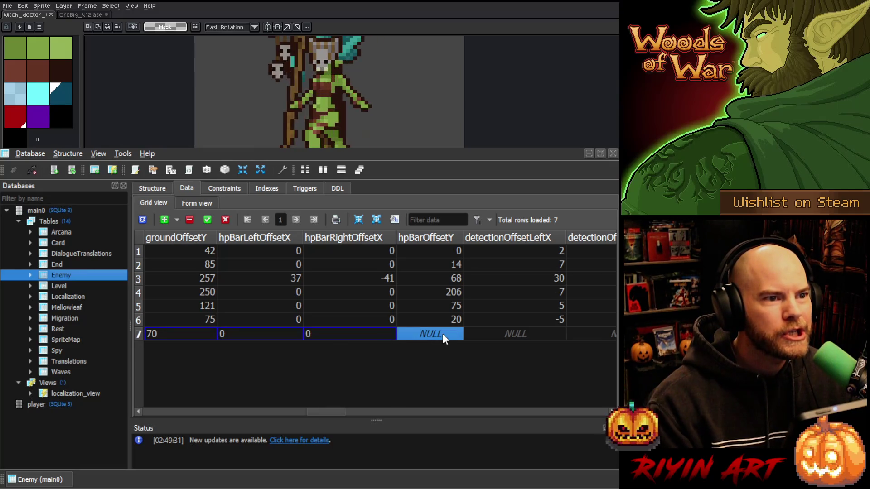
type("38")
left_click(490, 334)
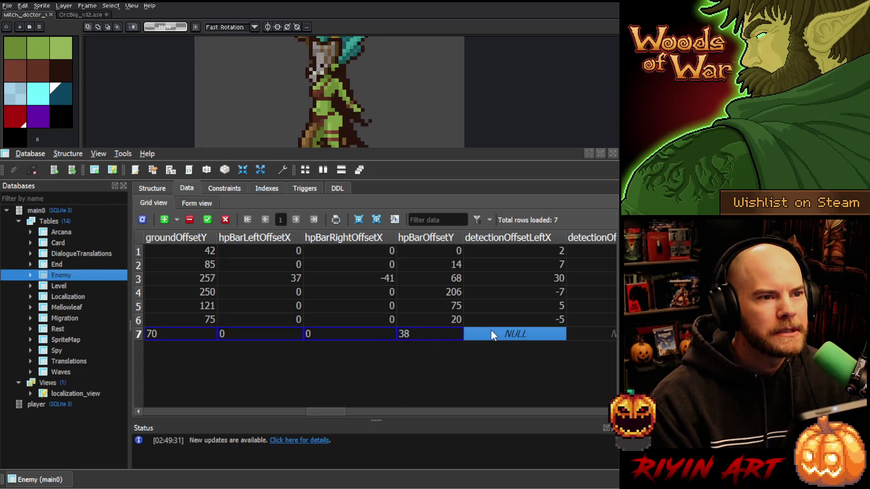
left_click_drag(314, 410, 330, 412)
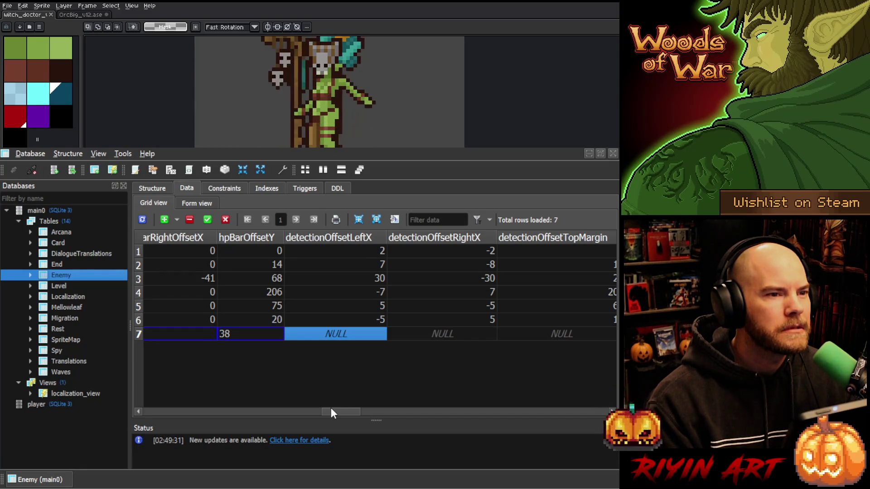
left_click(547, 147)
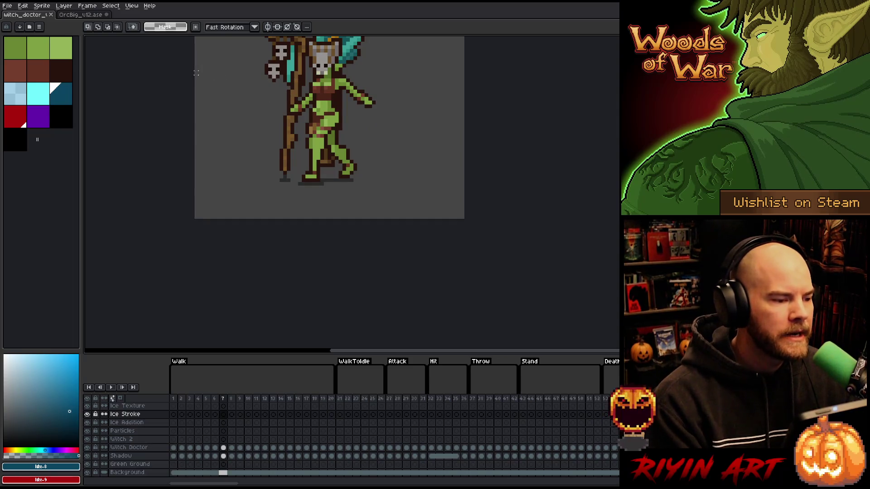
Marquee from the canvas's left edge to the staff, then start editing row 7's detectionOffsetLeftX.
left_click_drag(192, 69, 302, 183)
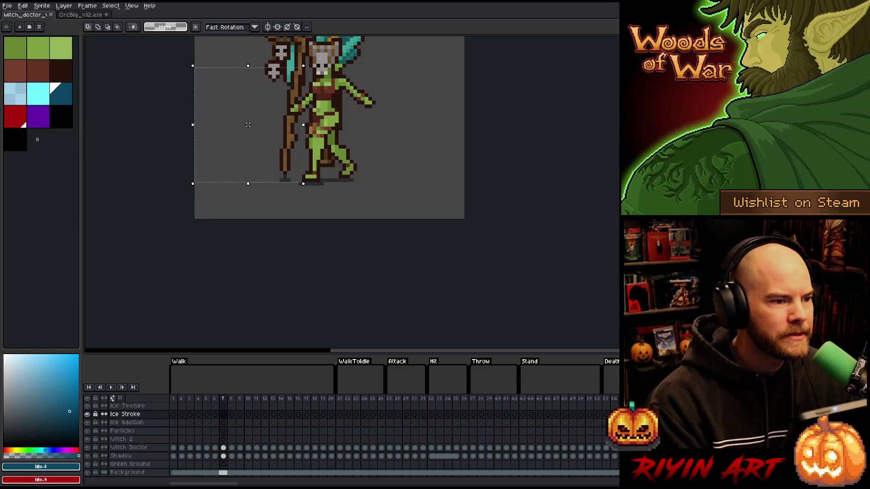
key("alt+Tab")
double_click(340, 341)
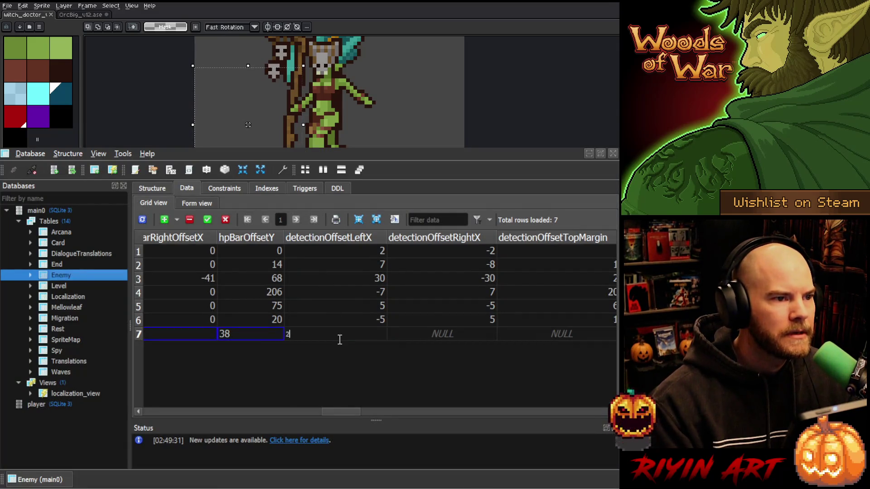
Enter 29 as row 7's detectionOffsetLeftX and switch back to Aseprite.
type("29")
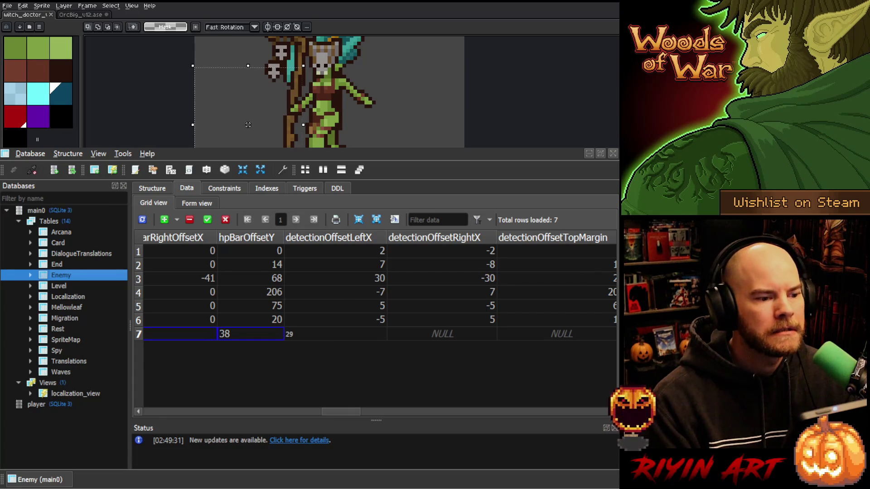
key("alt+Tab")
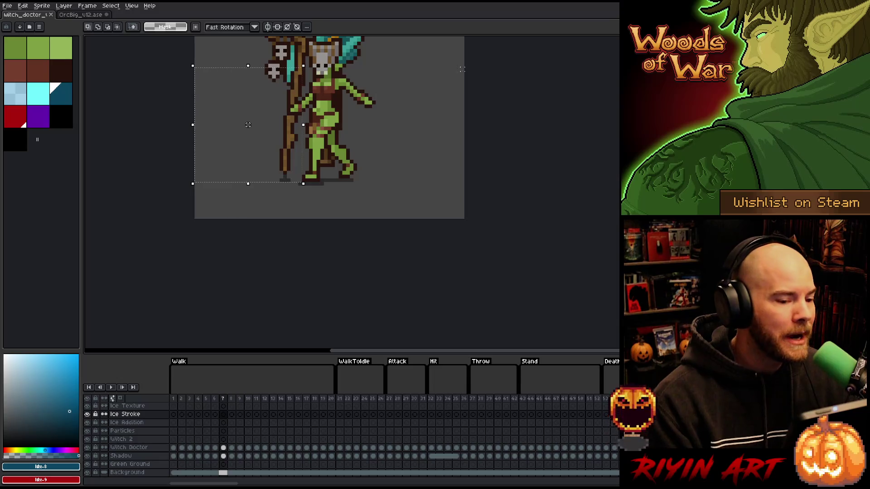
Marquee the space right of the witch doctor, glance at EnemySprite.cpp, and return to the Enemy table.
left_click_drag(462, 73, 357, 207)
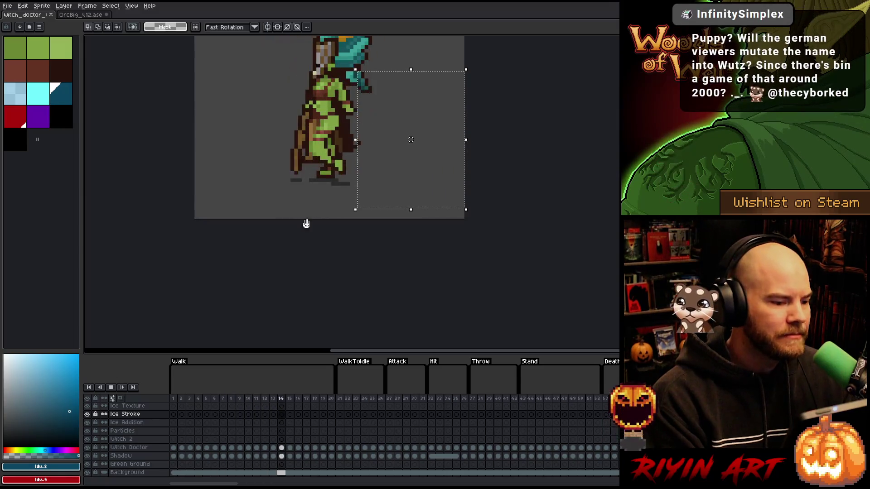
left_click(244, 272)
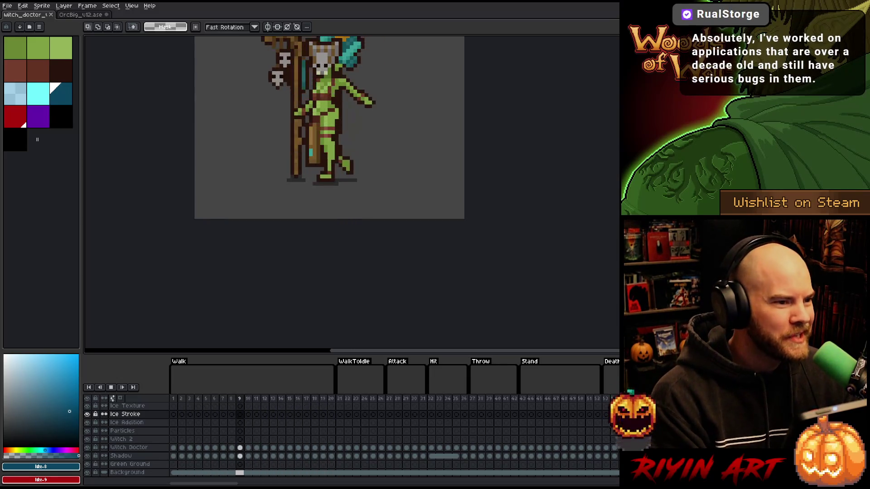
key("alt+Tab")
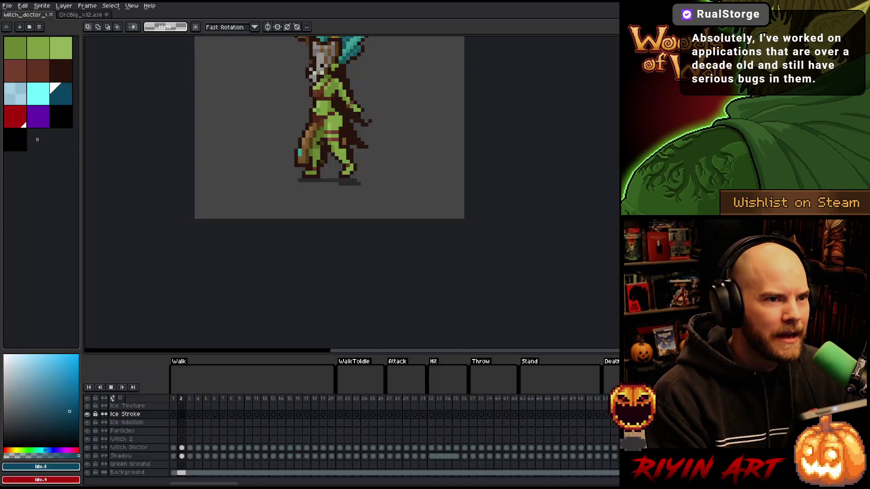
left_click(555, 91)
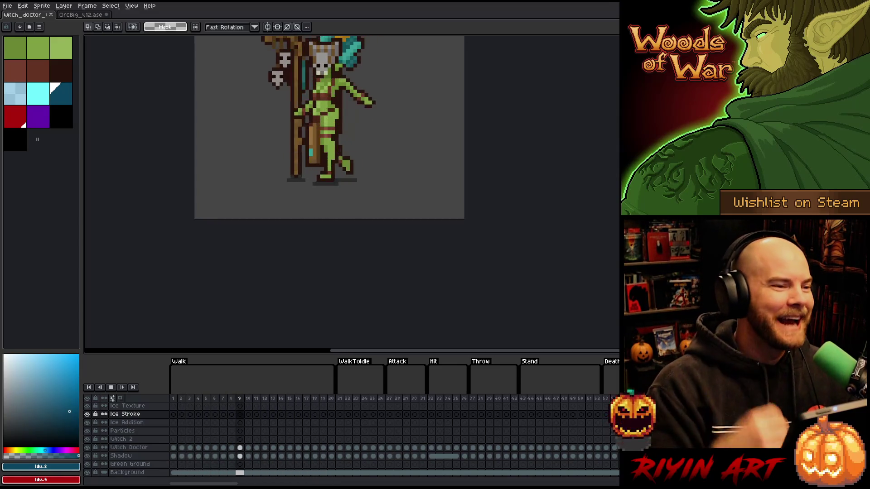
key("alt+Tab")
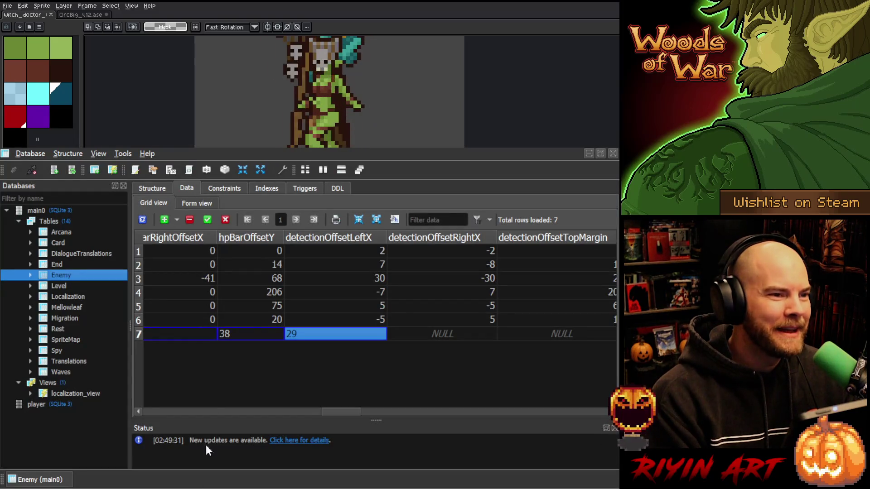
Set row 7's detectionOffsetRightX to 29.
left_click(448, 335)
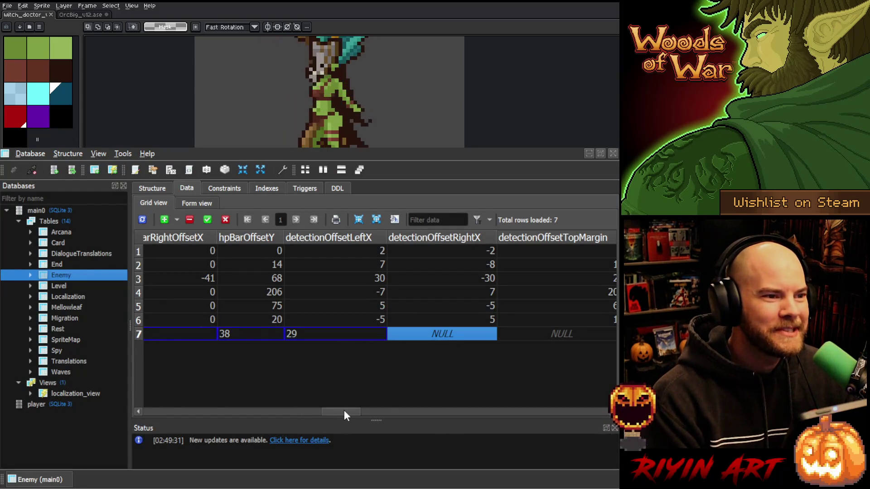
mouse_move(344, 411)
left_mouse_down()
mouse_move(358, 412)
mouse_move(342, 413)
left_mouse_up()
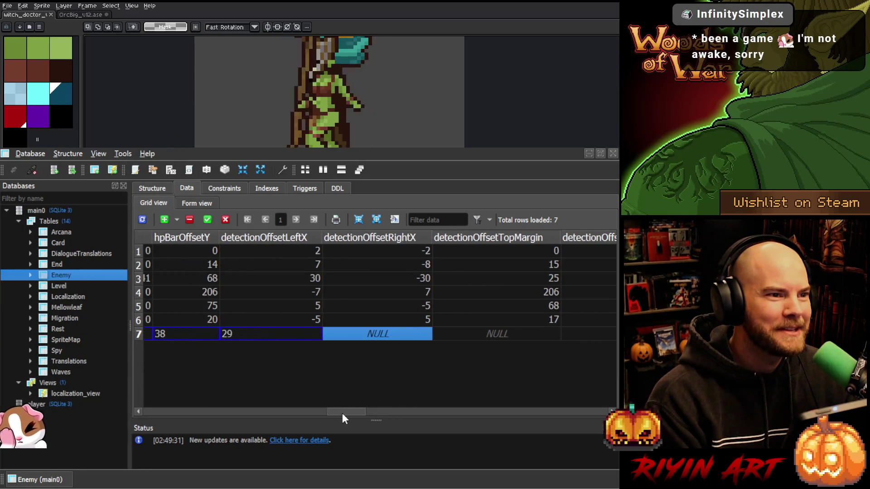
type("29")
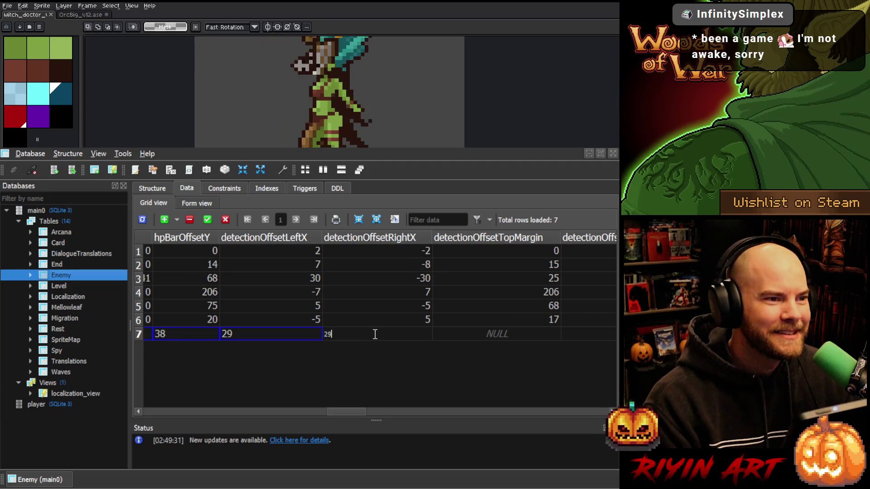
left_click(479, 335)
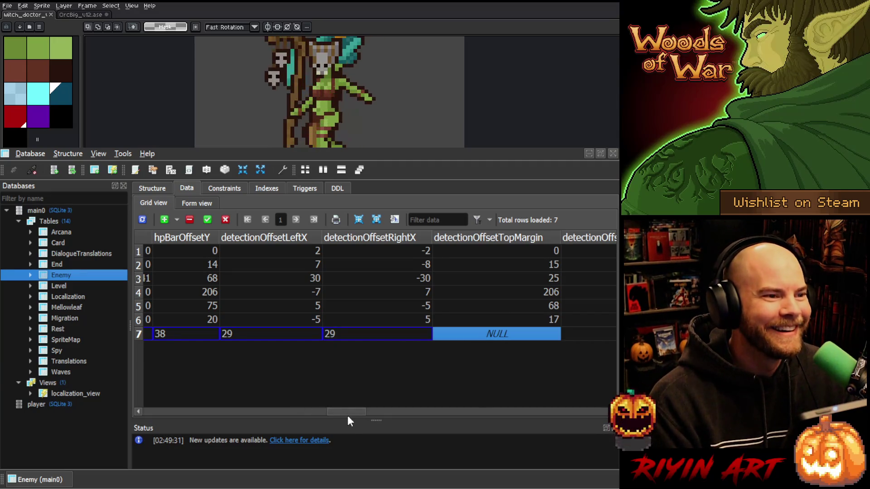
left_click_drag(346, 410, 359, 407)
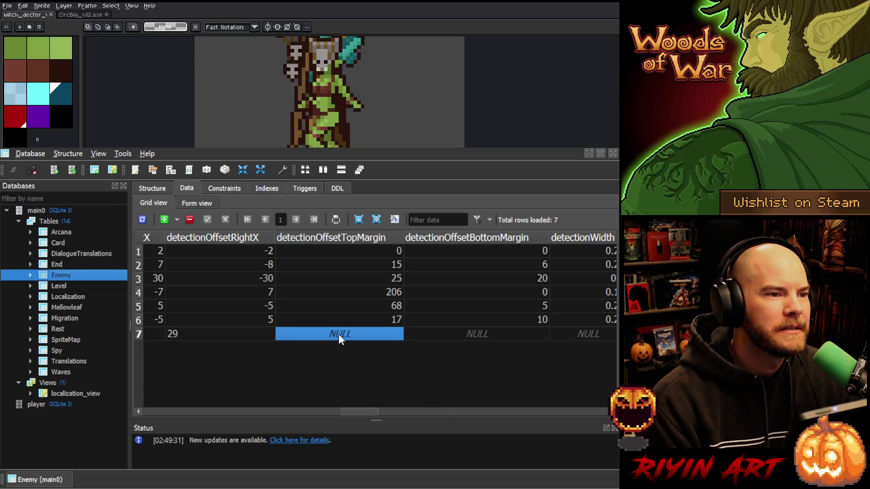
Set row 7's detectionOffsetTopMargin to 40.
left_click(255, 335)
left_click(361, 333)
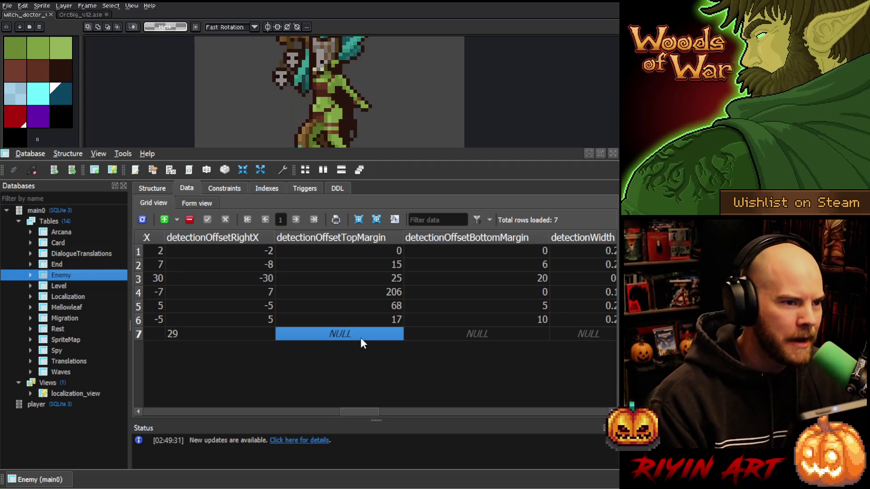
left_click(418, 333)
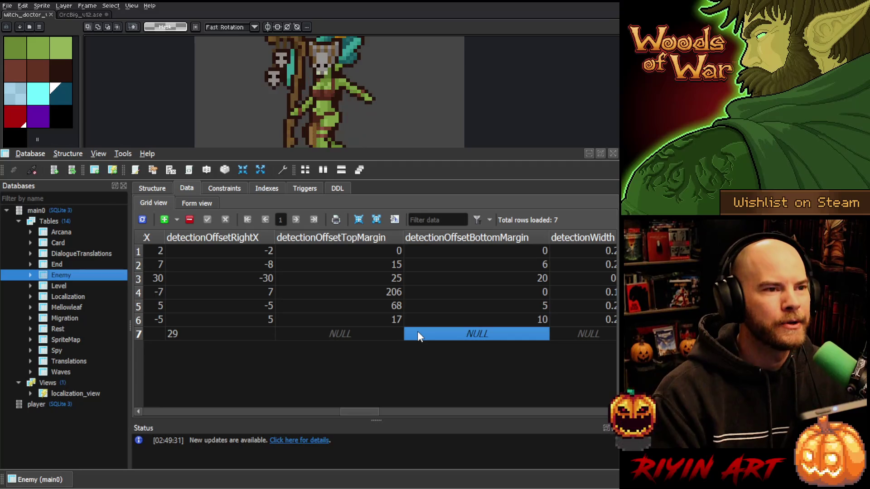
left_click(374, 334)
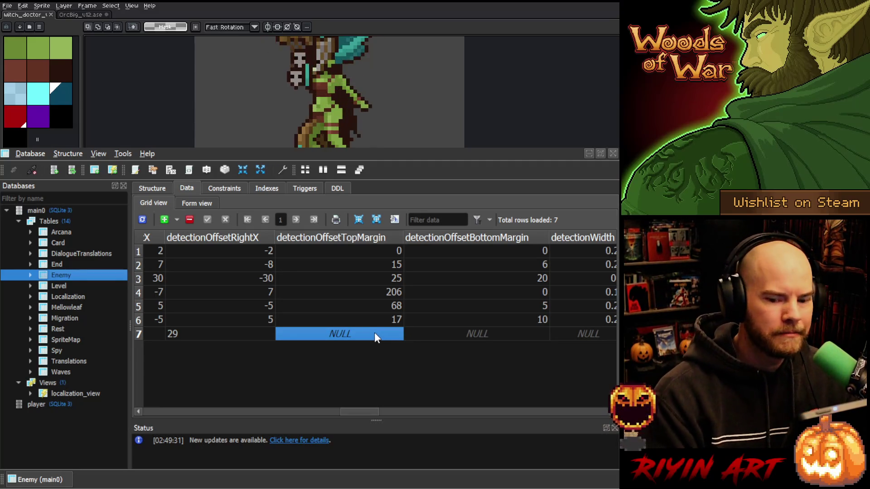
left_click(424, 336)
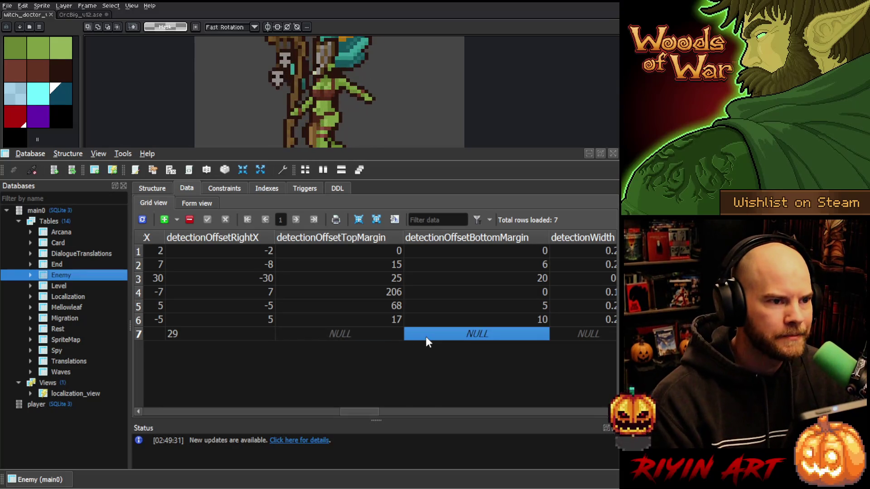
left_click(375, 338)
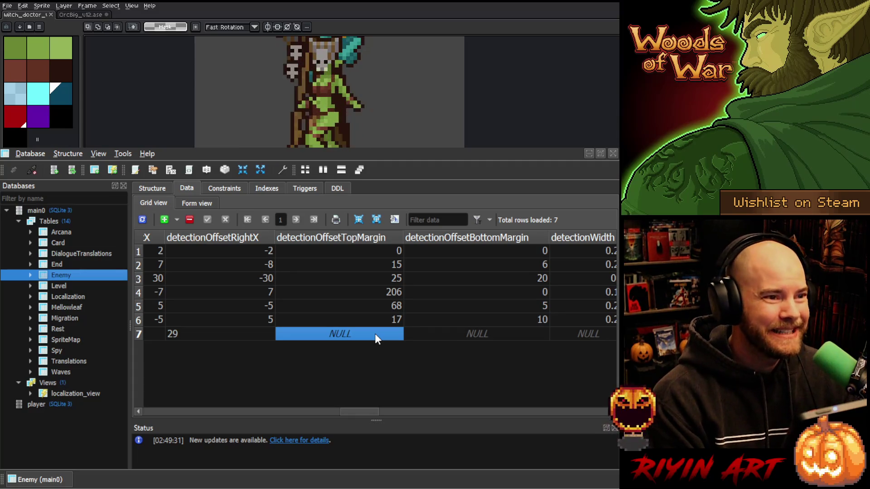
left_click(448, 334)
left_click(373, 340)
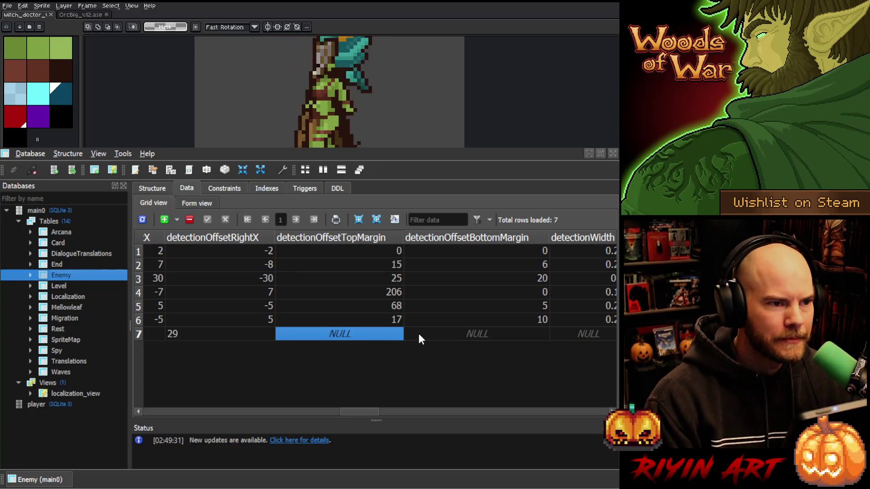
left_click(421, 334)
left_click(371, 334)
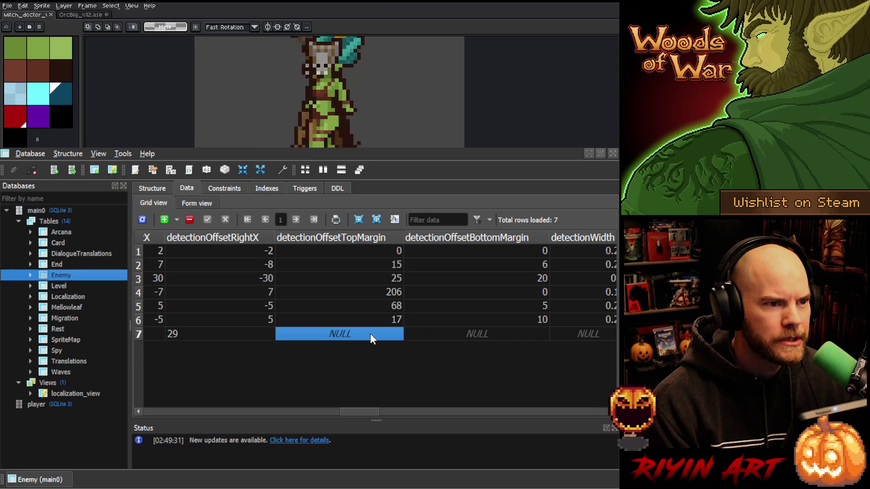
type("40")
left_click(438, 336)
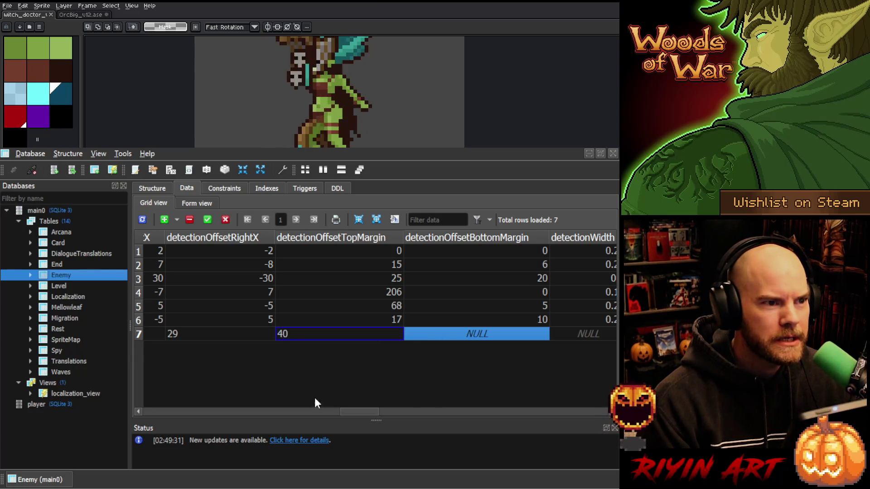
Set row 7's detectionOffsetBottomMargin to 8 after comparing with row 6.
left_click_drag(355, 412, 374, 407)
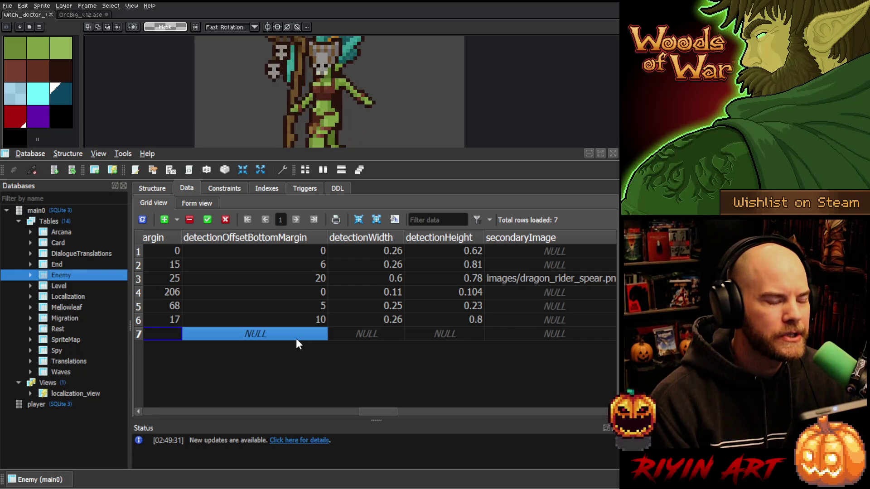
type("10")
left_click(345, 335)
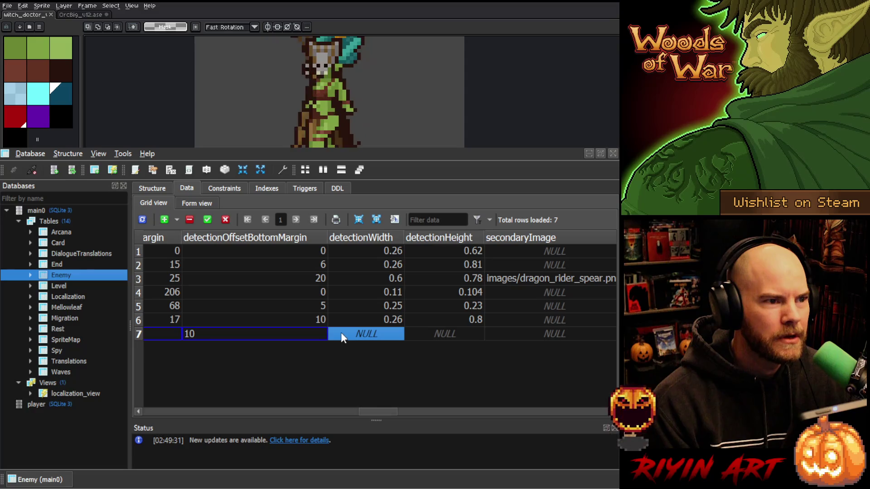
left_click(309, 320)
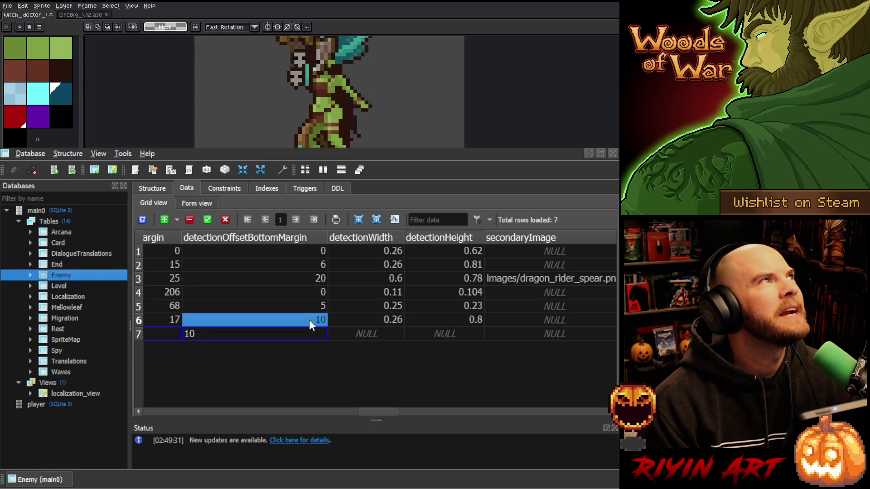
left_click(283, 337)
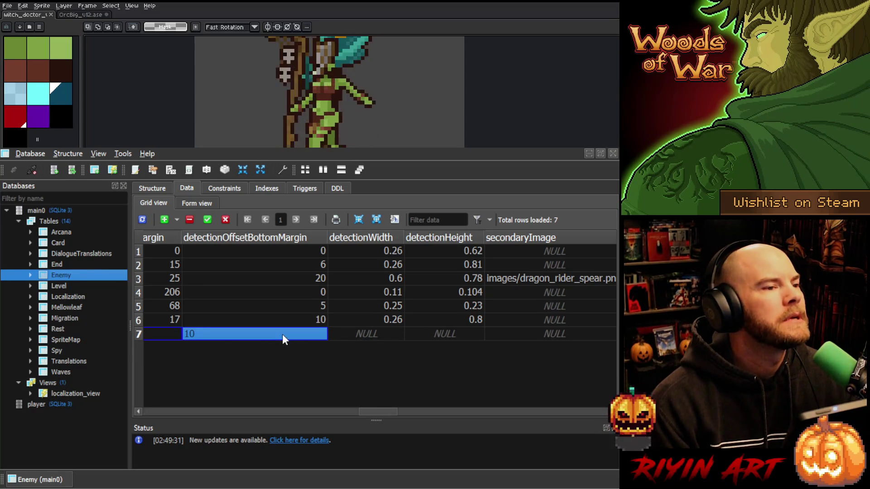
type("8")
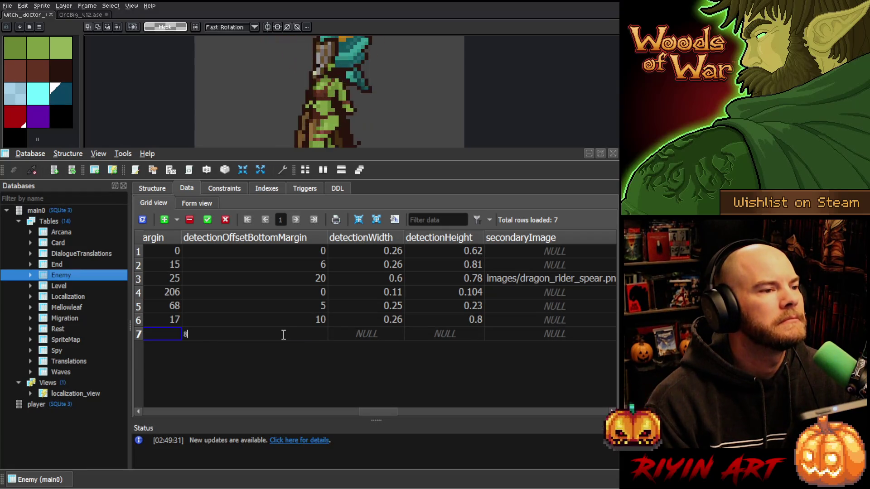
left_click_drag(283, 335, 178, 343)
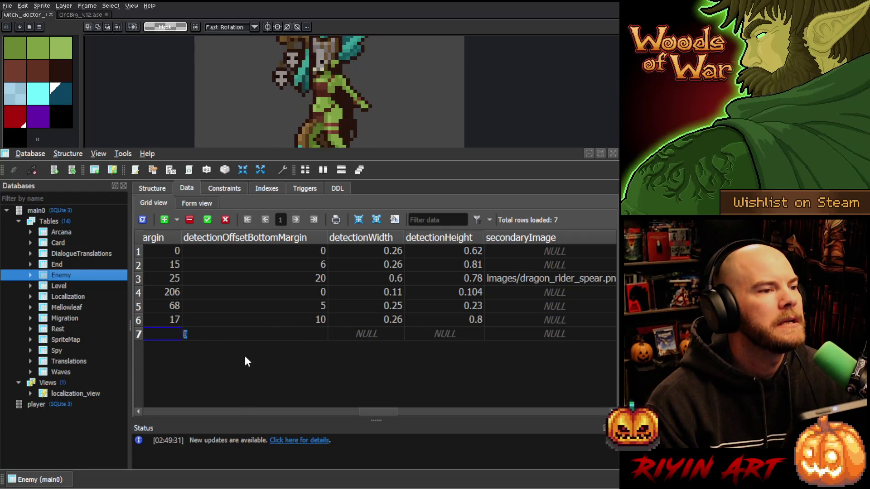
left_click(389, 331)
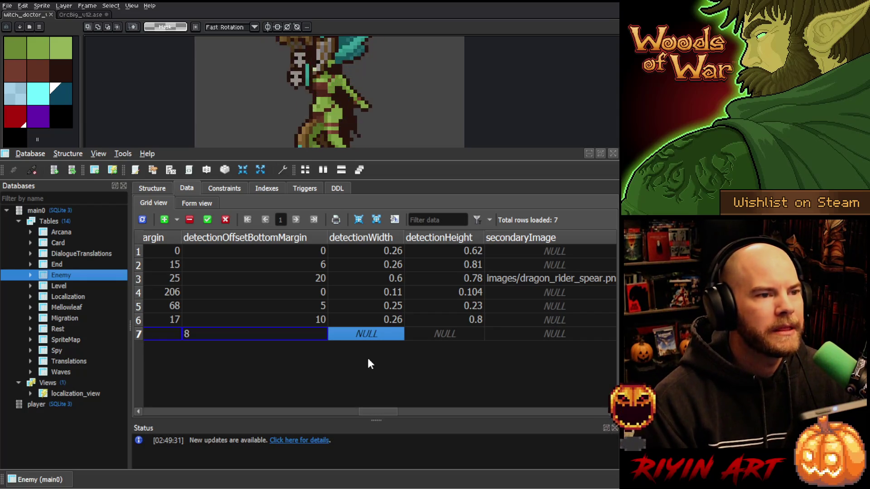
Set row 7's detectionWidth to 0.26 and commit the row.
type("0.26")
left_click(435, 334)
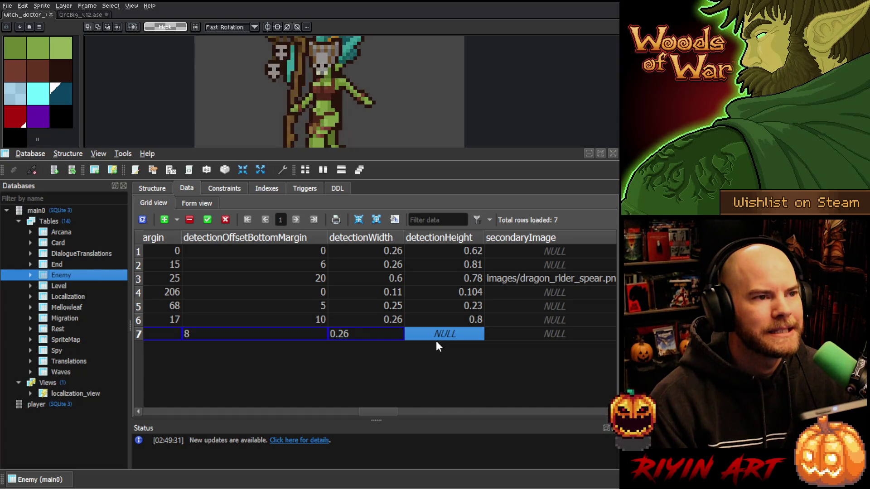
left_click(208, 220)
In Aseprite, stop the walk animation, step one frame, and marquee the witch doctor's body.
key("alt+Tab")
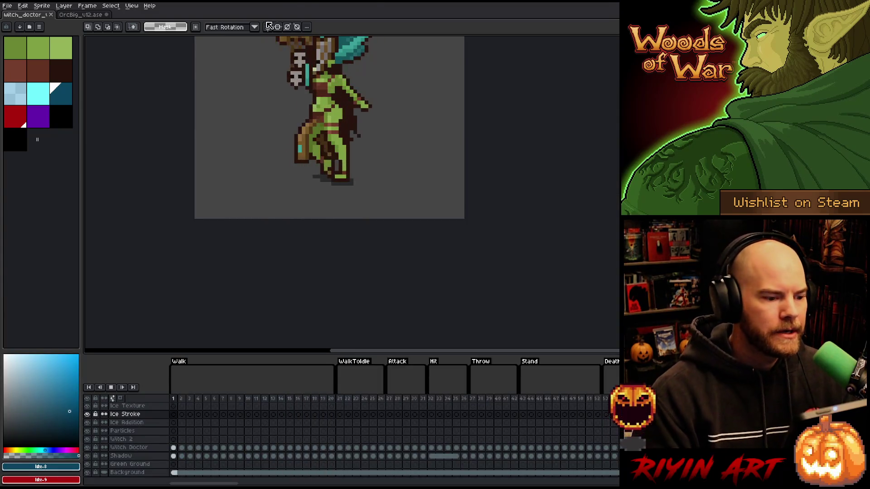
scroll(331, 181, "down", 1)
key("Return")
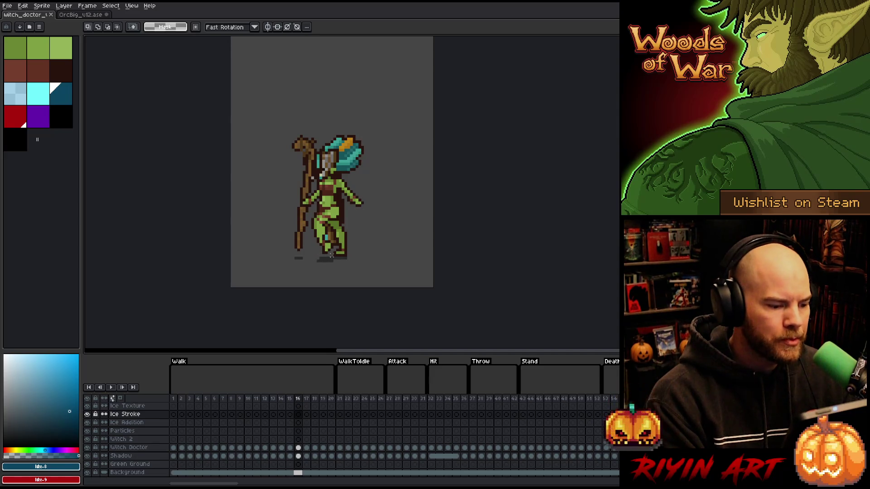
key("period")
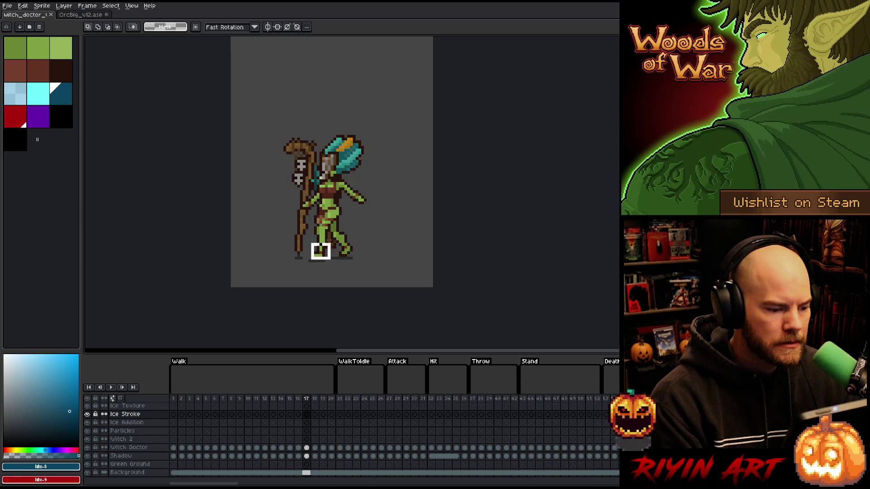
left_click_drag(330, 244, 367, 134)
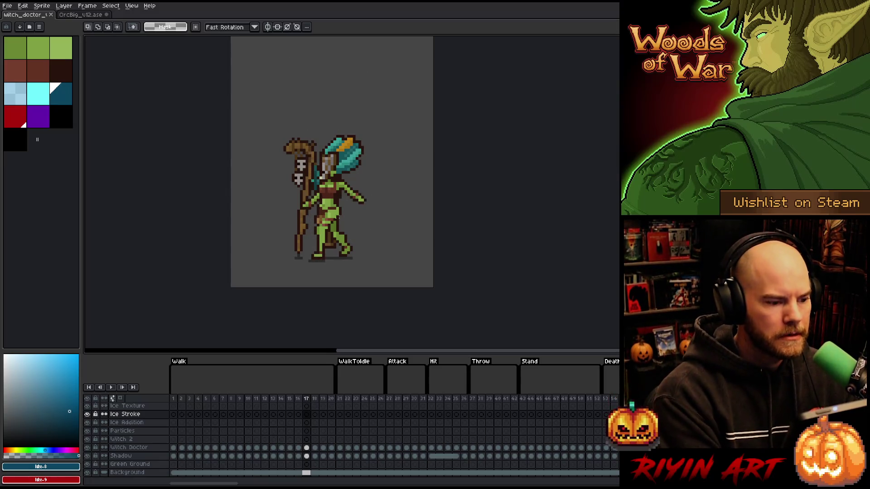
Recentre the sprite, peek at EnemySprite.cpp, and return to the Enemy table.
left_click_drag(334, 209, 324, 125)
scroll(324, 124, "up", 1)
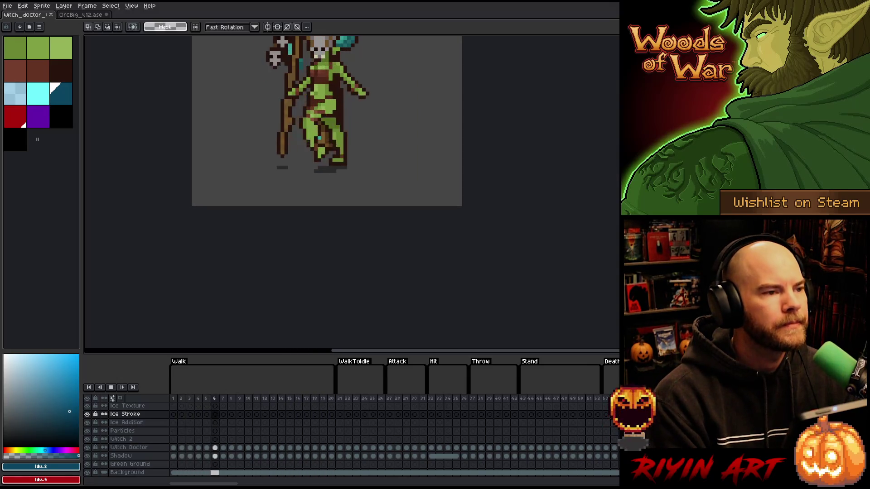
key("alt+Tab")
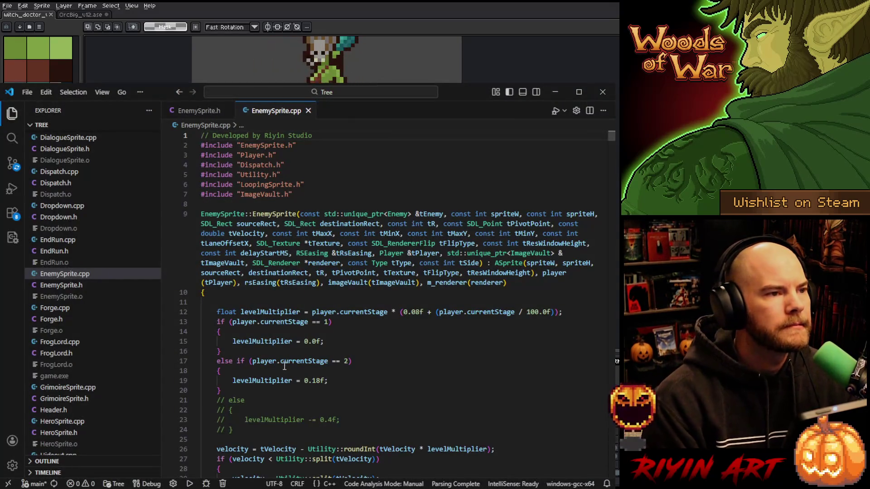
key("alt+Tab")
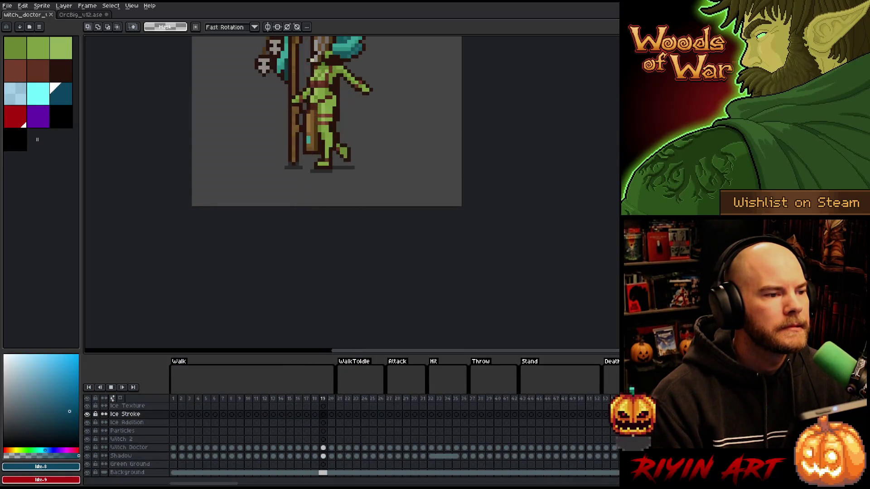
key("alt+Tab")
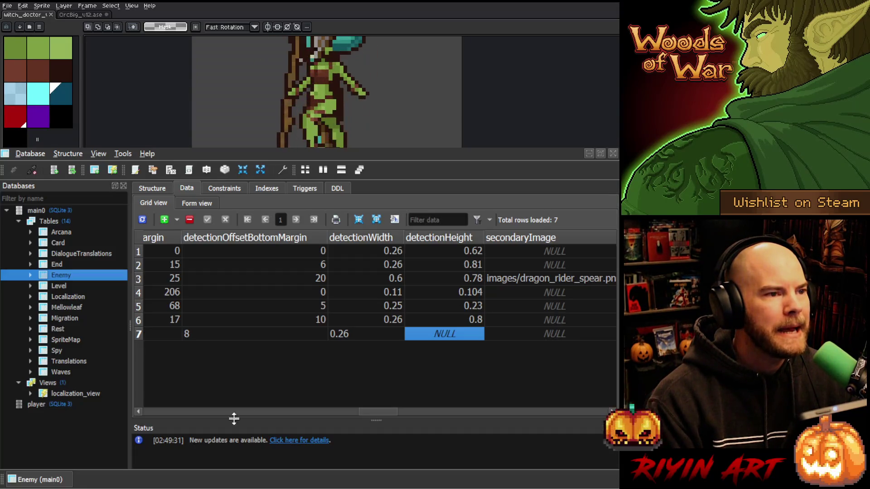
Set row 7's detectionHeight to 0.46.
type("0.46")
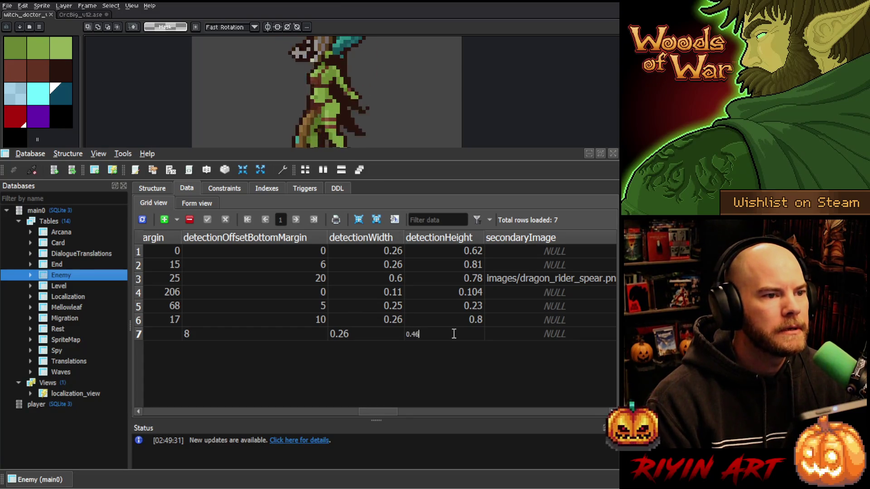
key("Return")
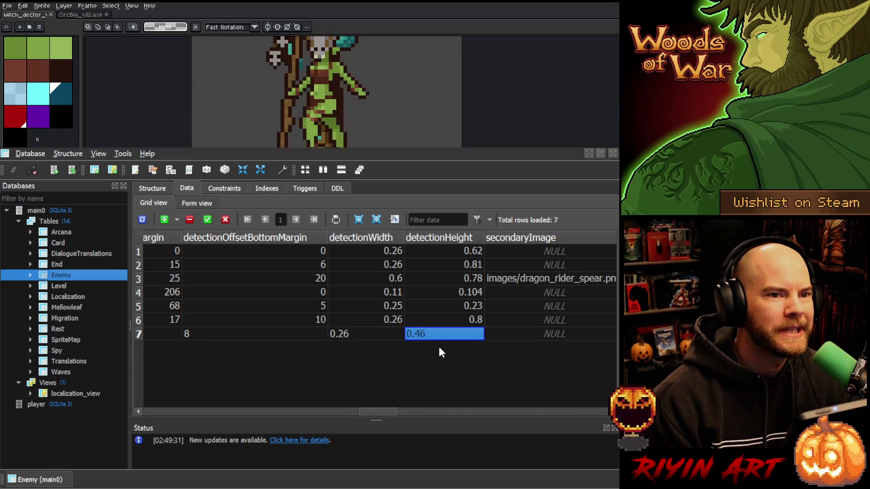
left_click_drag(385, 412, 403, 411)
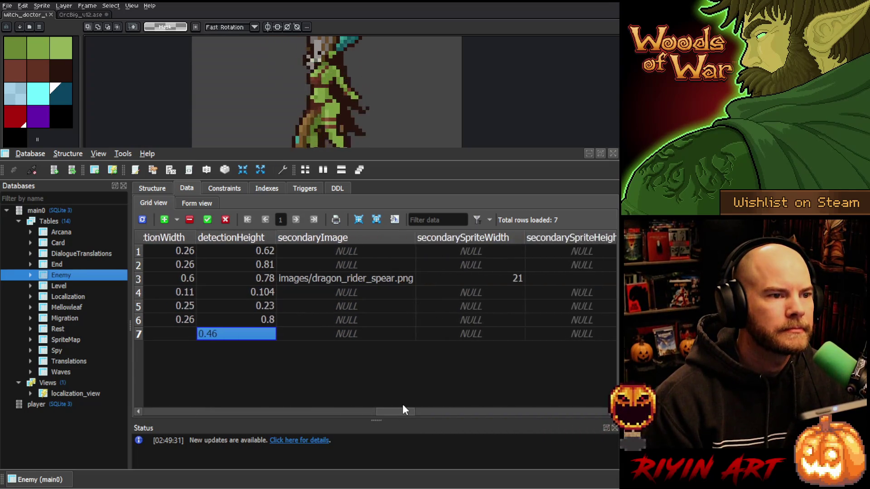
left_click(336, 334)
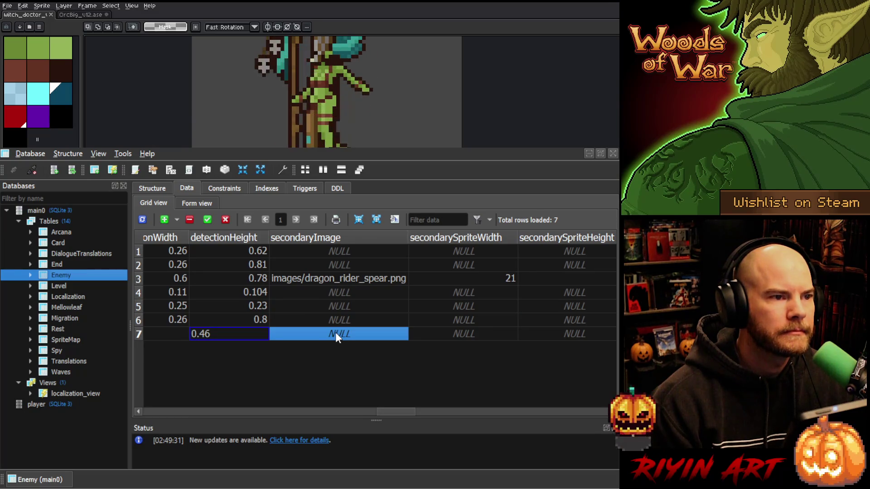
left_click_drag(386, 410, 442, 405)
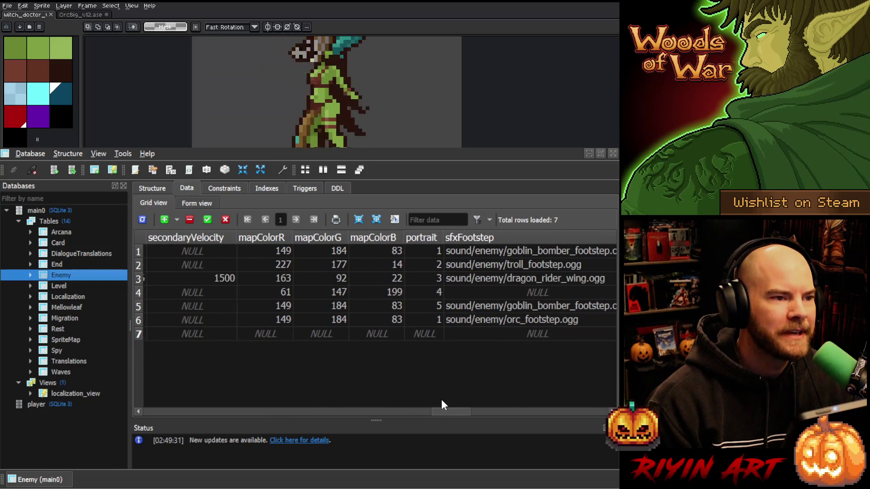
Copy row 6's map colour and portrait values into row 7.
left_click(273, 335)
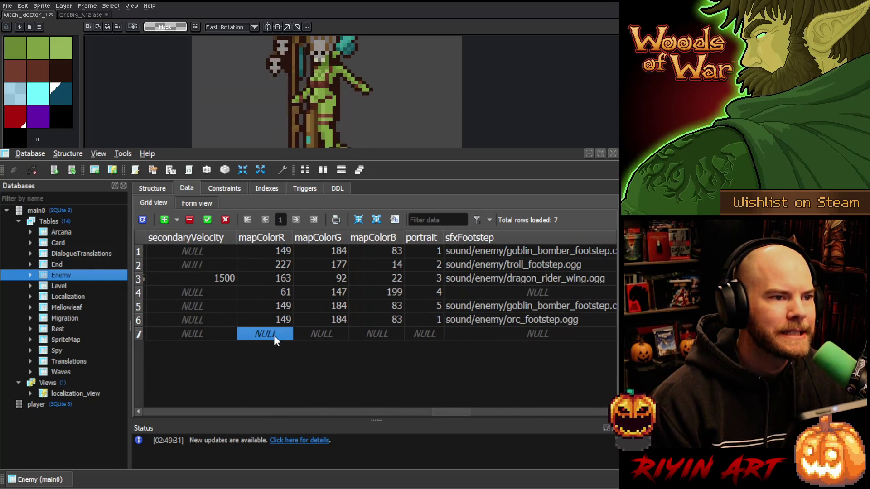
left_click_drag(284, 320, 409, 321)
key("ctrl+c")
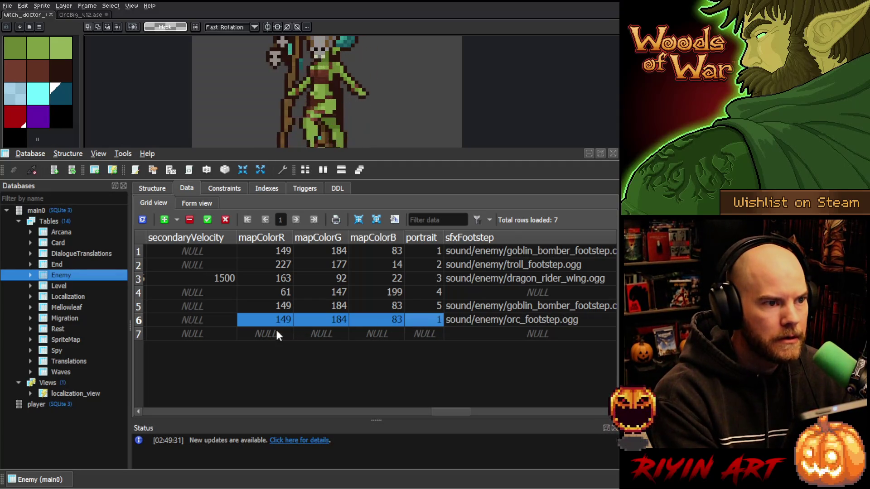
left_click(270, 334)
key("ctrl+v")
Change row 7's portrait to 6, commit, and bring Aseprite back in front.
left_click(420, 331)
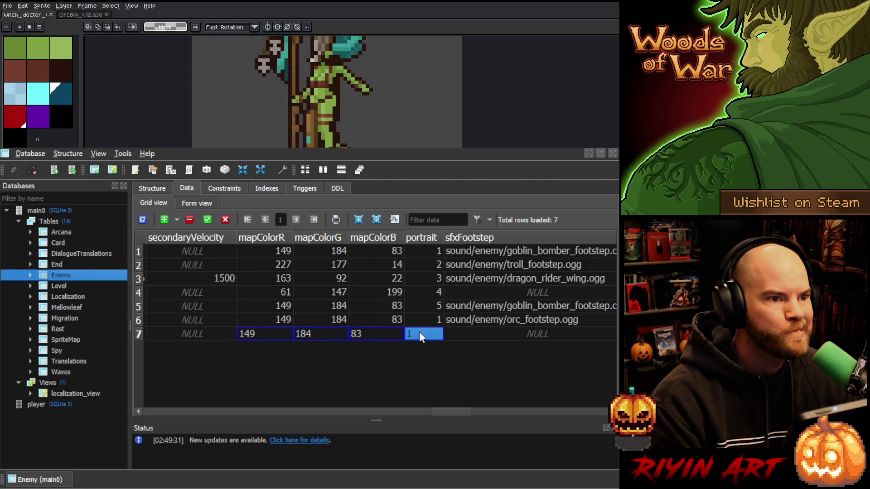
type("6")
left_click(473, 333)
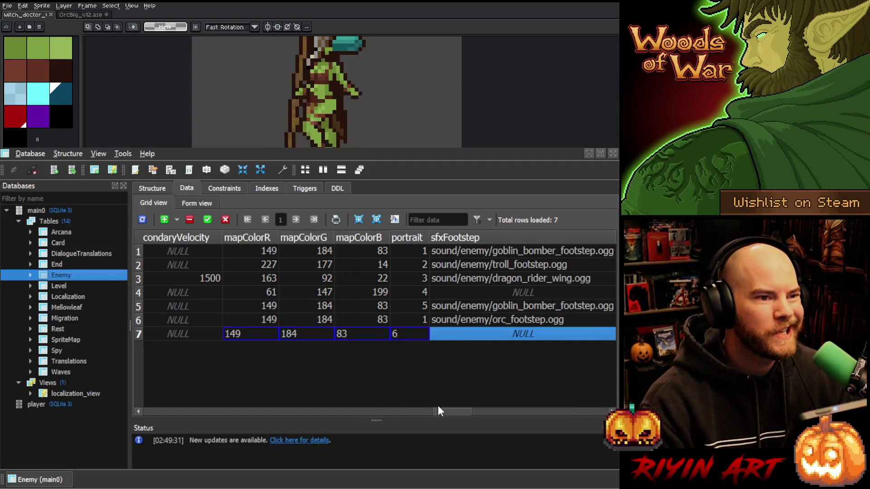
left_click_drag(461, 413, 474, 409)
left_click(207, 219)
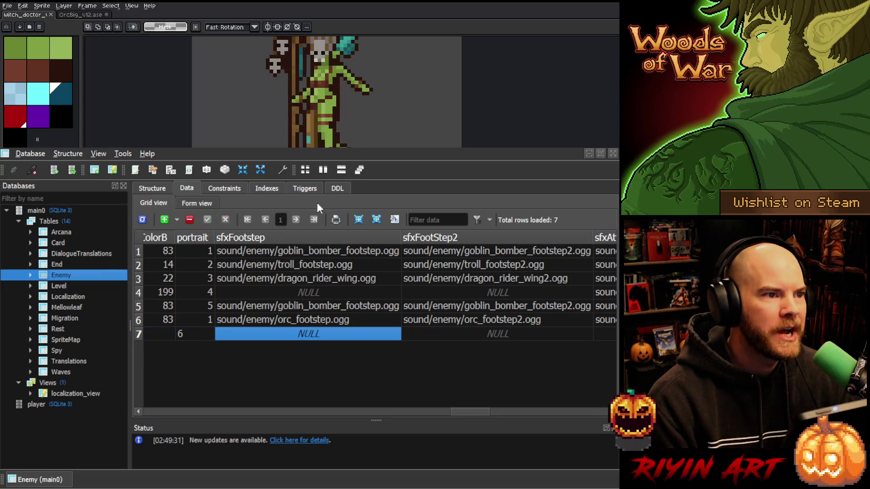
left_click(589, 153)
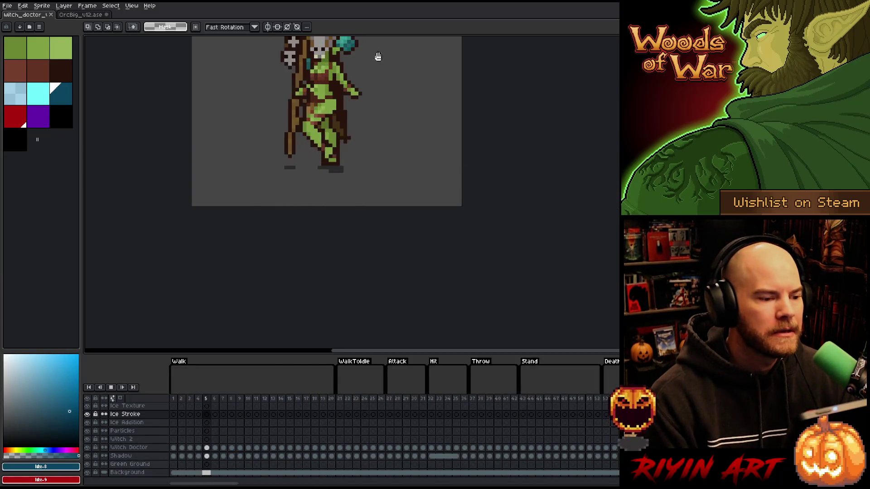
Close the OrcBig_v12 sprite without saving its changes.
scroll(379, 52, "down", 2)
scroll(340, 87, "up", 2)
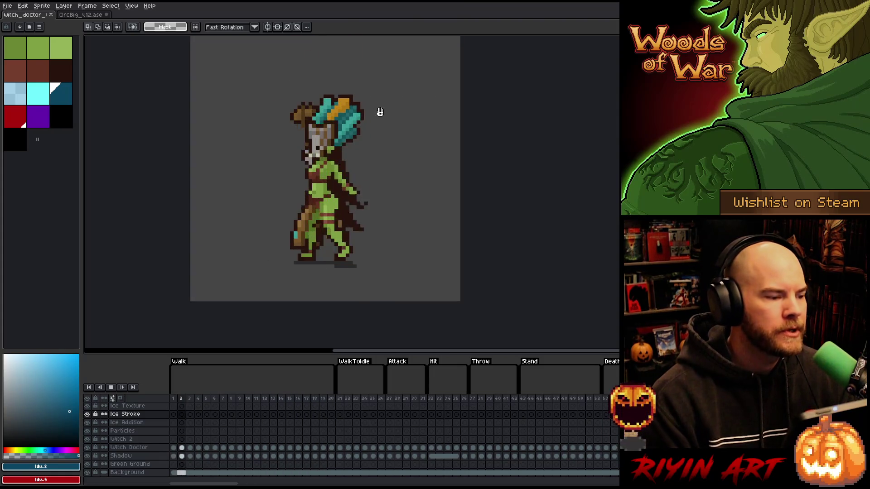
left_click(106, 15)
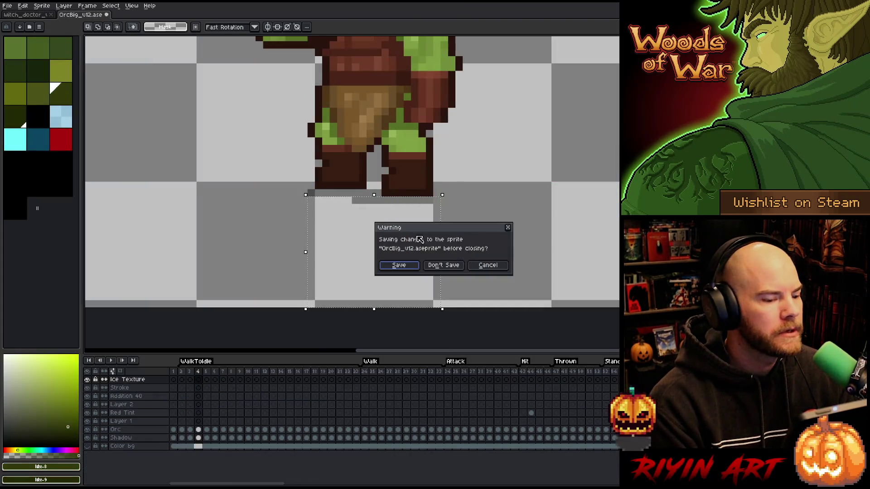
left_click(452, 267)
Open the file dialog and go to the pinned TreeRevenge folder.
left_click(7, 5)
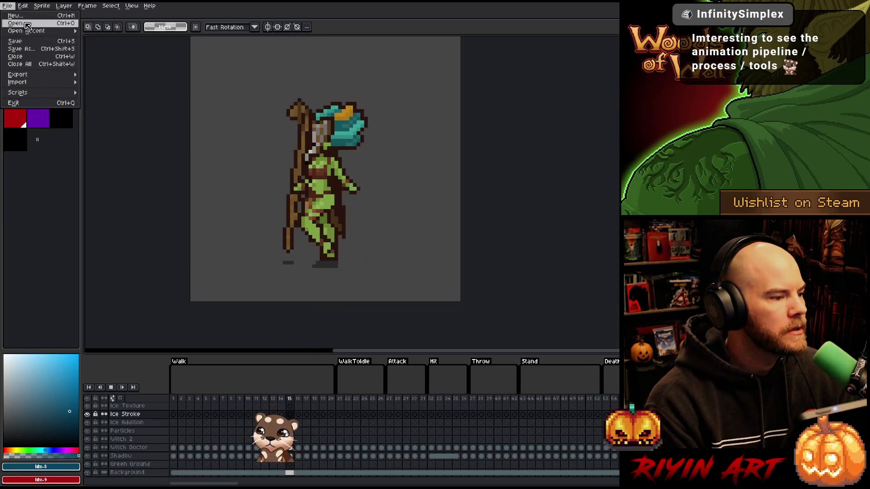
left_click(18, 20)
scroll(288, 208, "down", 5)
left_click(291, 68)
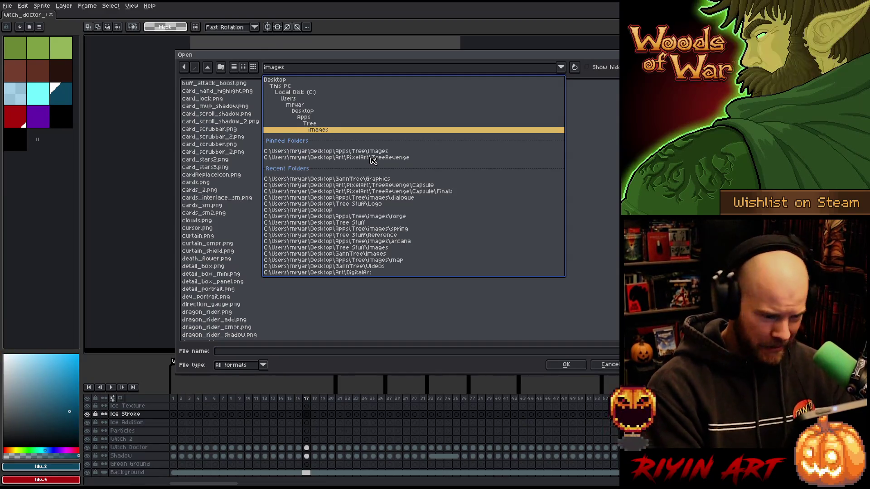
left_click(373, 157)
Pick detail_portrait_v3.aseprite in that folder and open it.
scroll(357, 237, "down", 5)
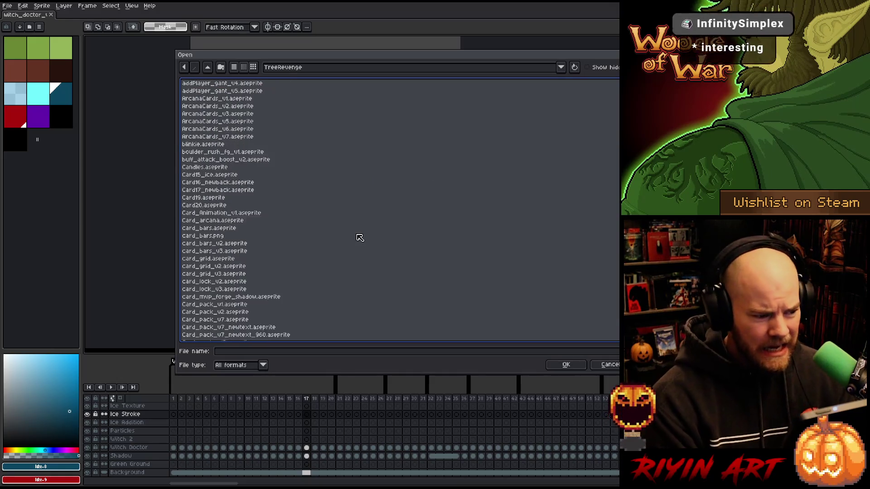
scroll(261, 243, "down", 15)
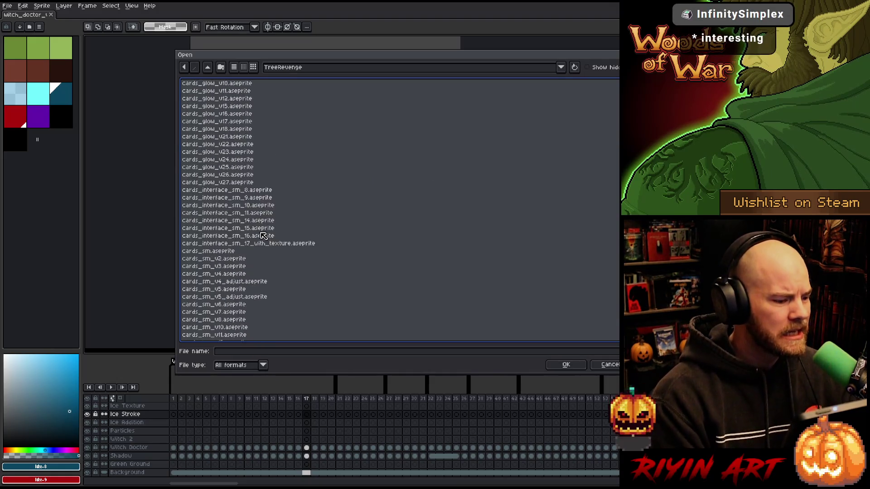
scroll(264, 243, "down", 7)
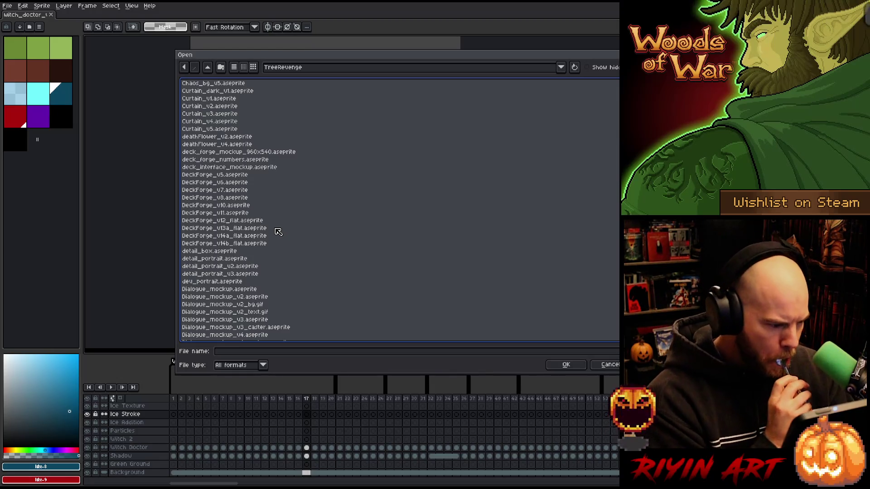
scroll(287, 240, "up", 2)
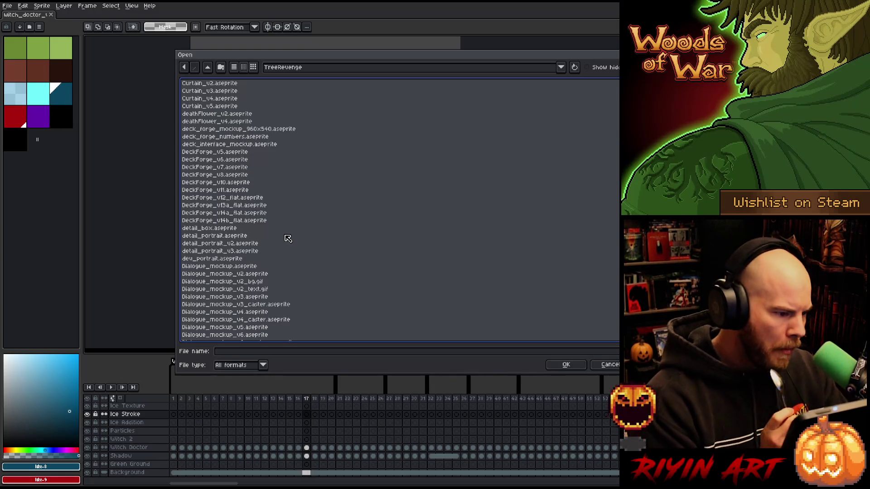
scroll(289, 238, "down", 2)
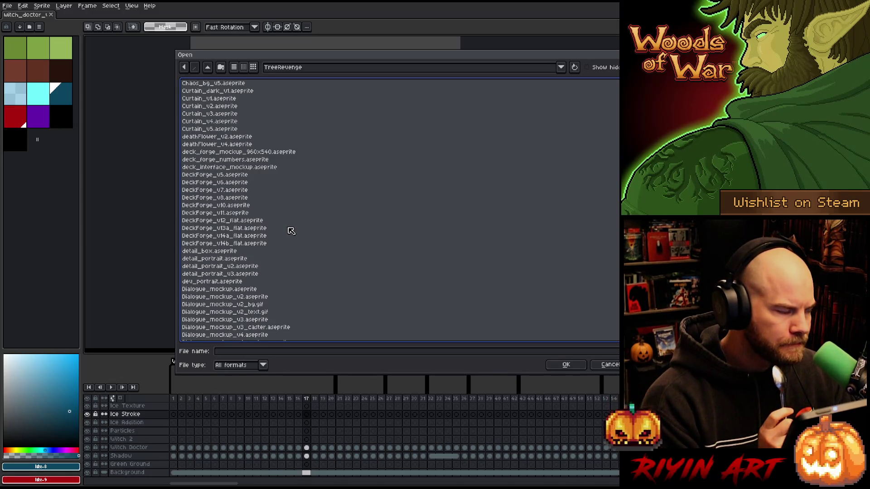
scroll(291, 230, "down", 3)
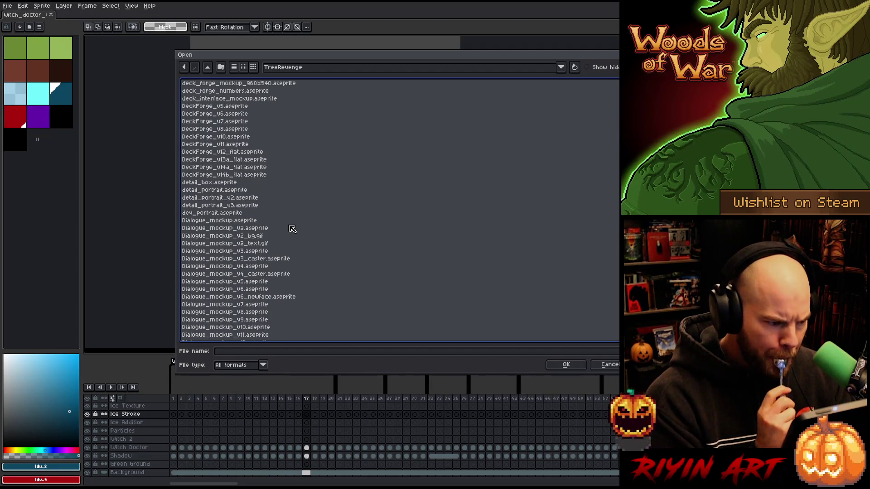
left_click(207, 206)
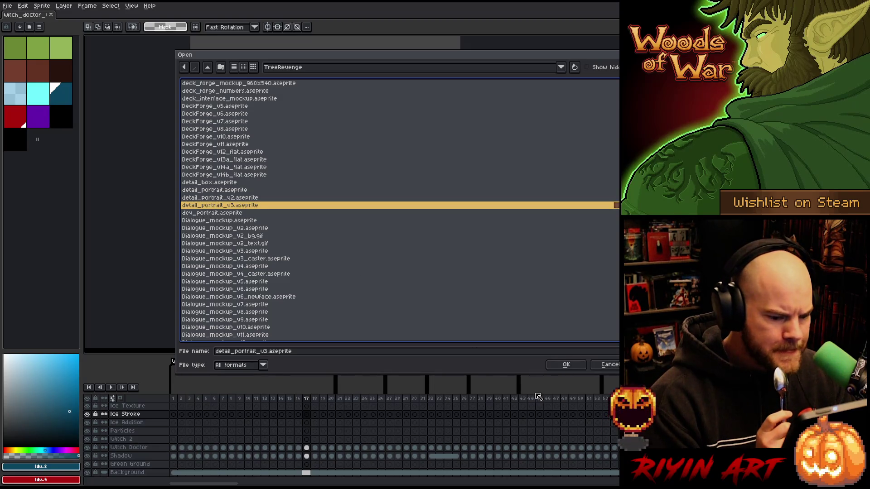
left_click(562, 365)
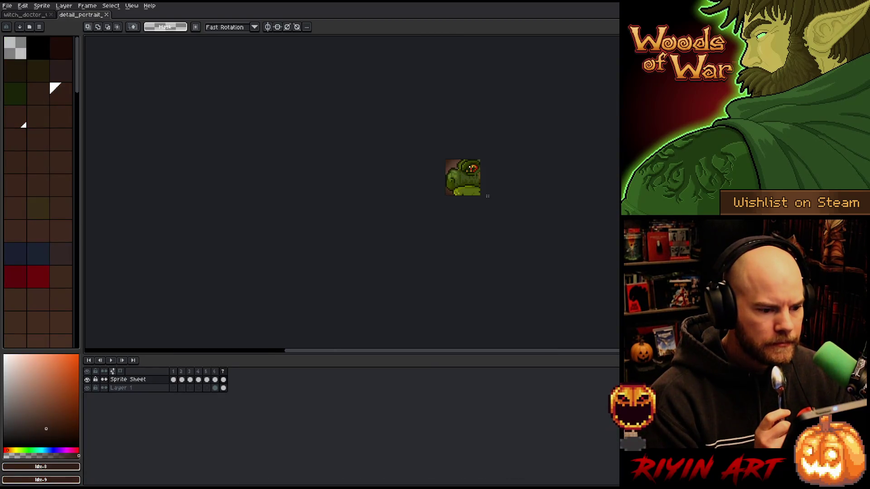
Zoom in, show the goblin face frame and place the portrait beside the witch doctor sprite.
scroll(484, 183, "up", 3)
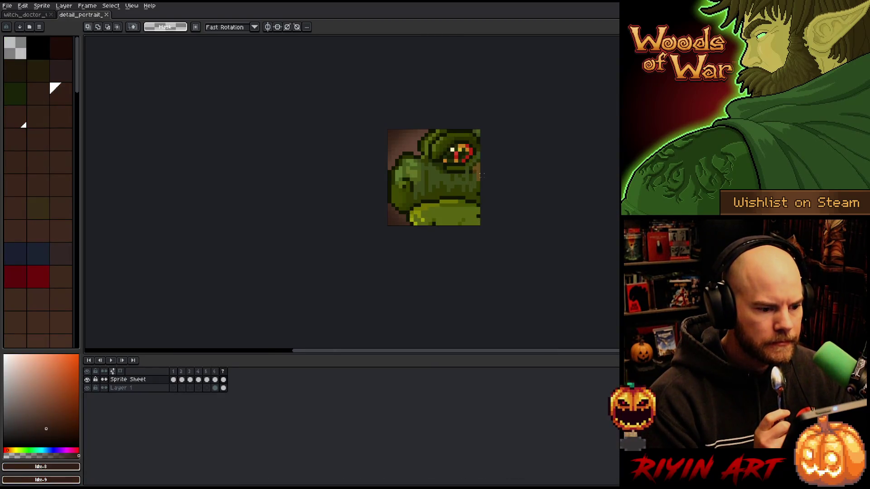
left_click(214, 380)
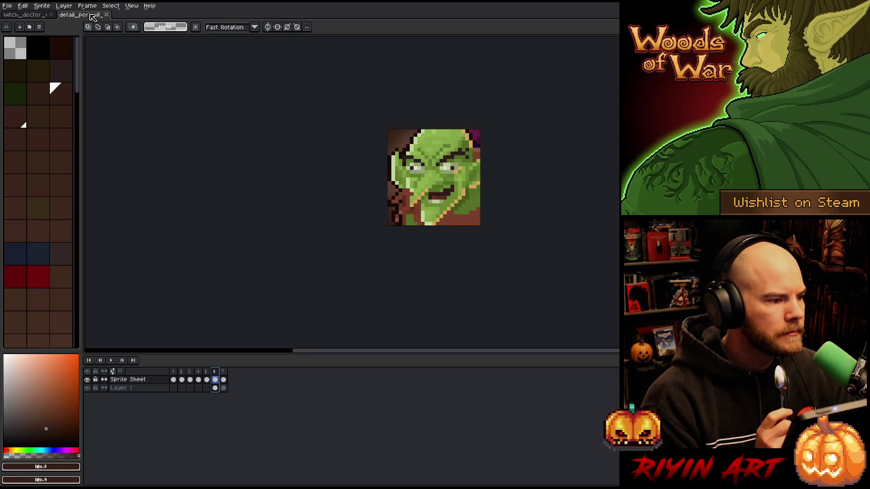
left_click_drag(95, 15, 92, 62)
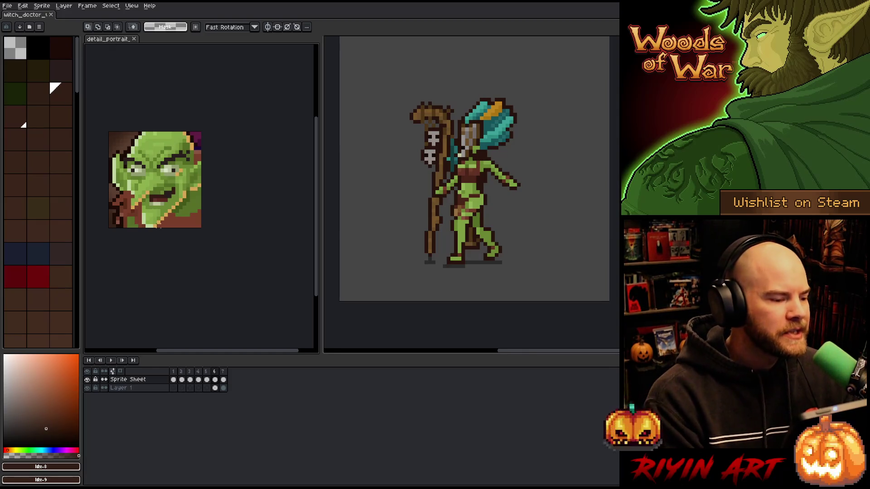
scroll(171, 202, "up", 1)
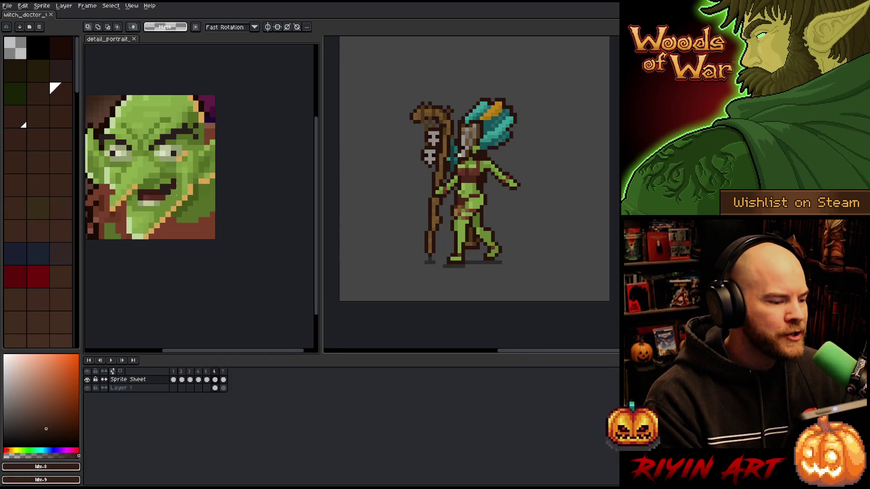
left_click_drag(178, 171, 221, 198)
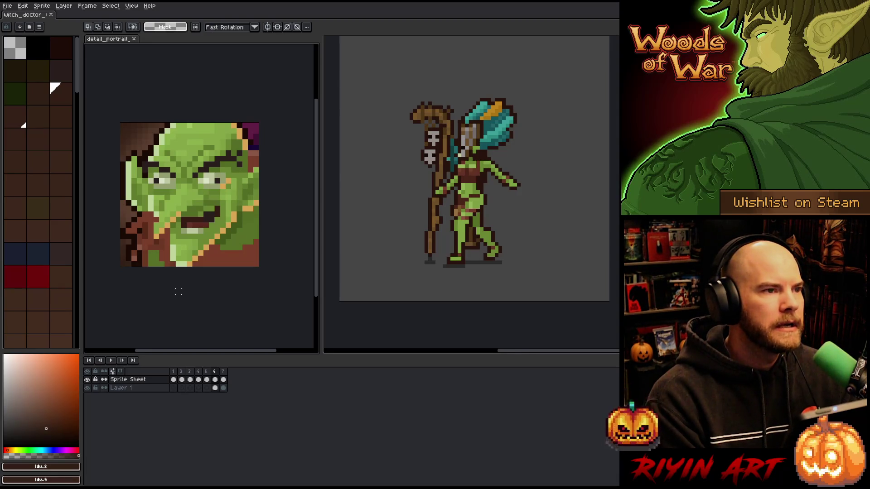
Browse the hooded green-faced and orc woman portraits, then bring the witch_doctor document forward.
left_click(207, 372)
key("Left")
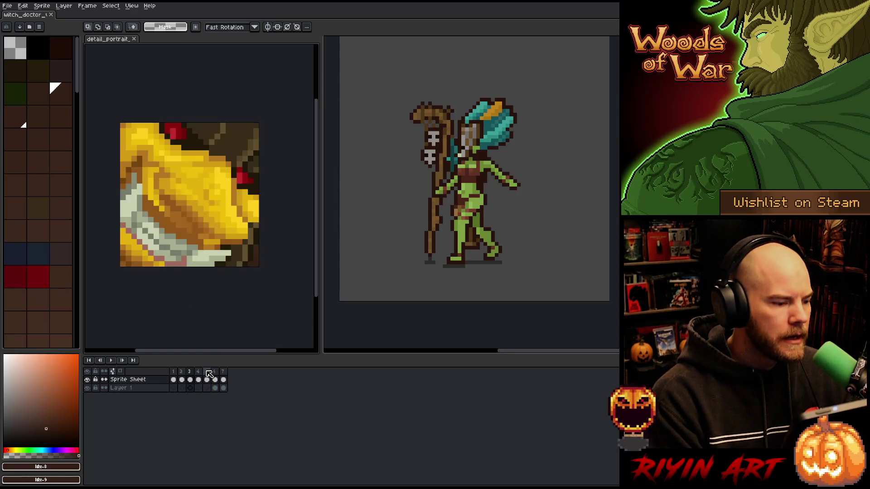
scroll(175, 162, "down", 1)
scroll(175, 161, "up", 3)
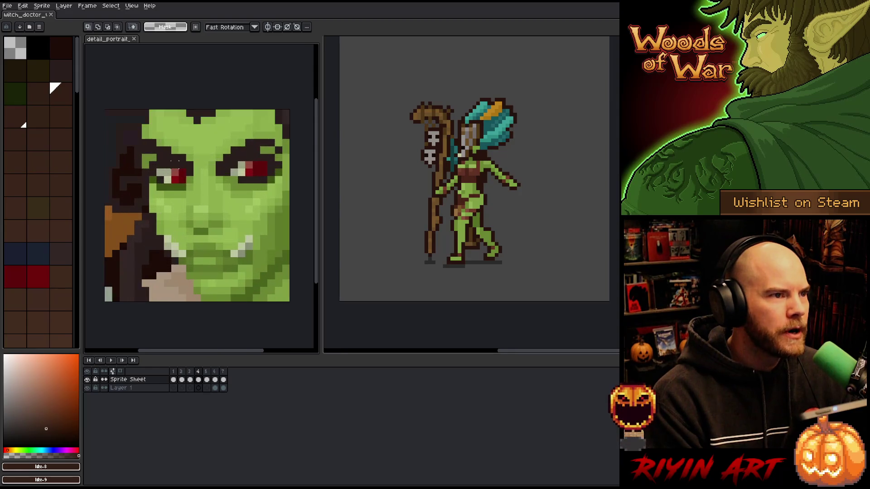
scroll(176, 161, "down", 2)
scroll(176, 161, "down", 3)
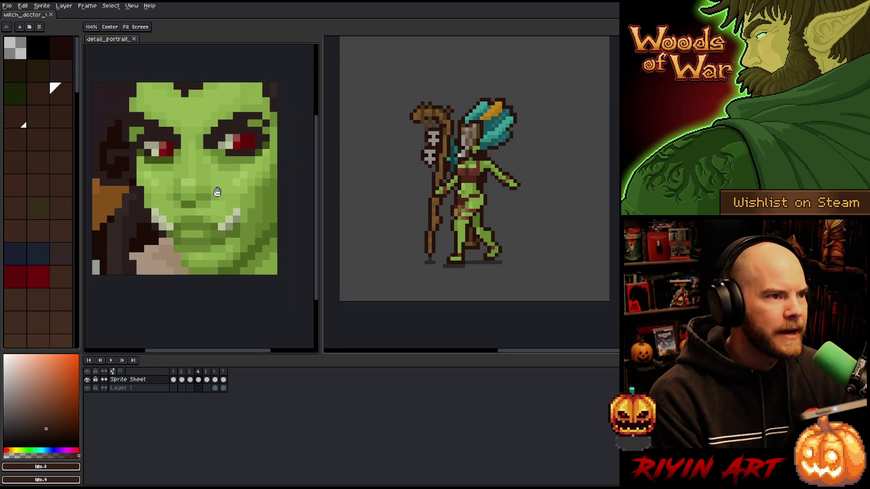
scroll(175, 162, "up", 2)
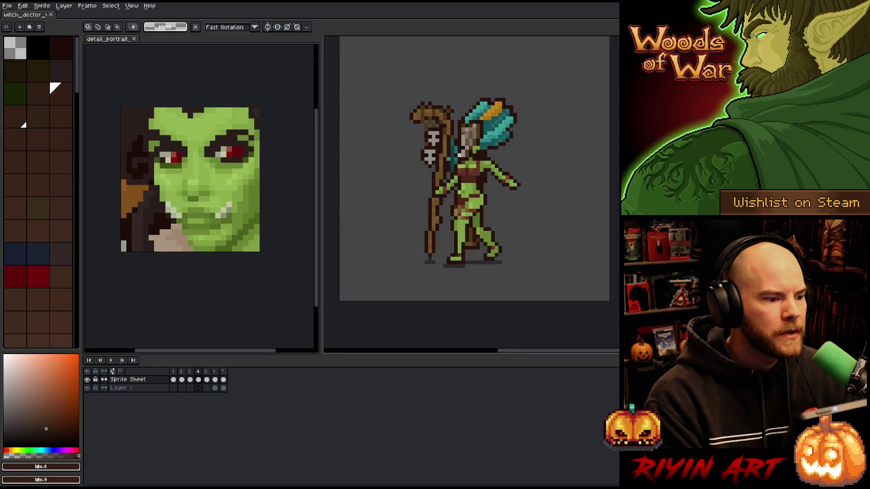
scroll(460, 166, "up", 1)
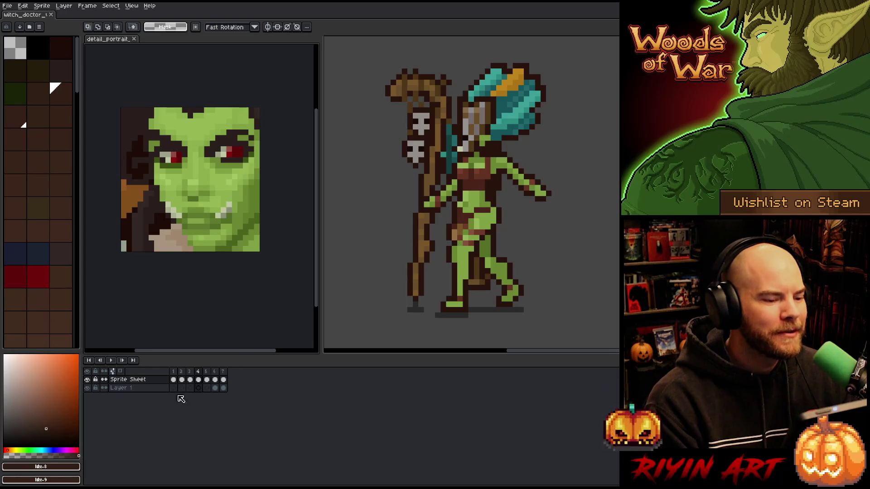
left_click(39, 16)
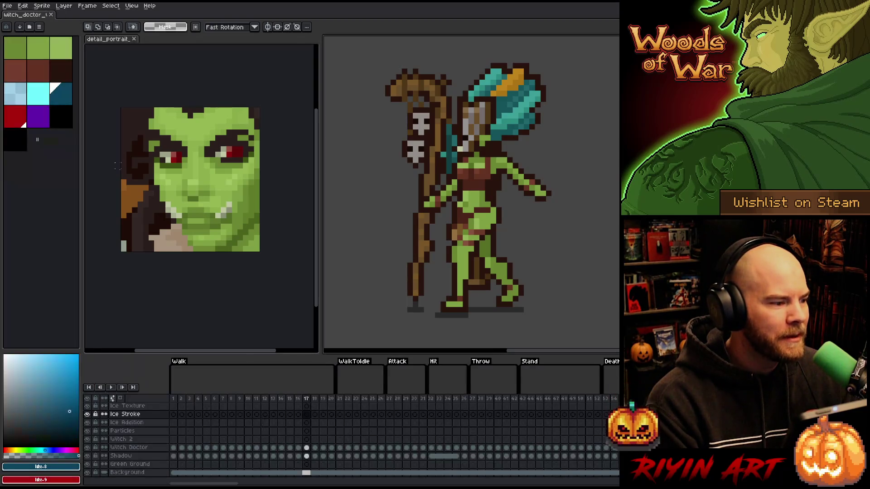
Play the witch doctor's walk frames 2–3, then switch to the detail portrait document.
left_click_drag(181, 399, 189, 398)
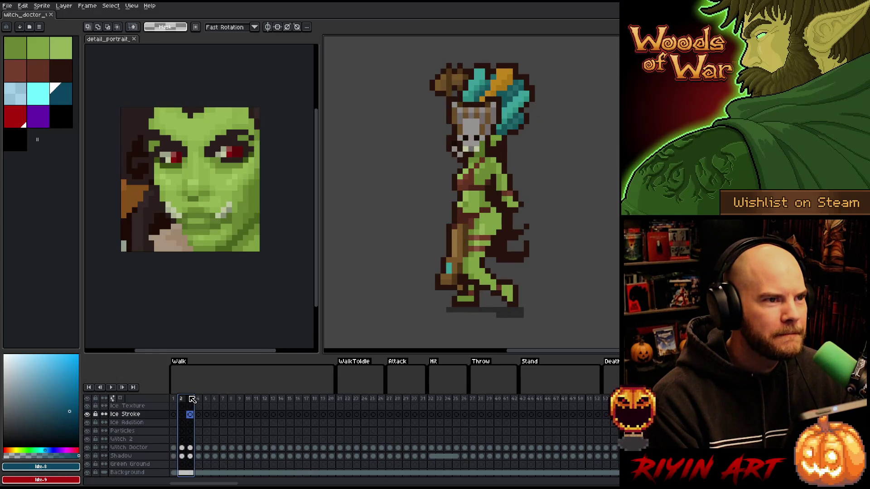
key("Return")
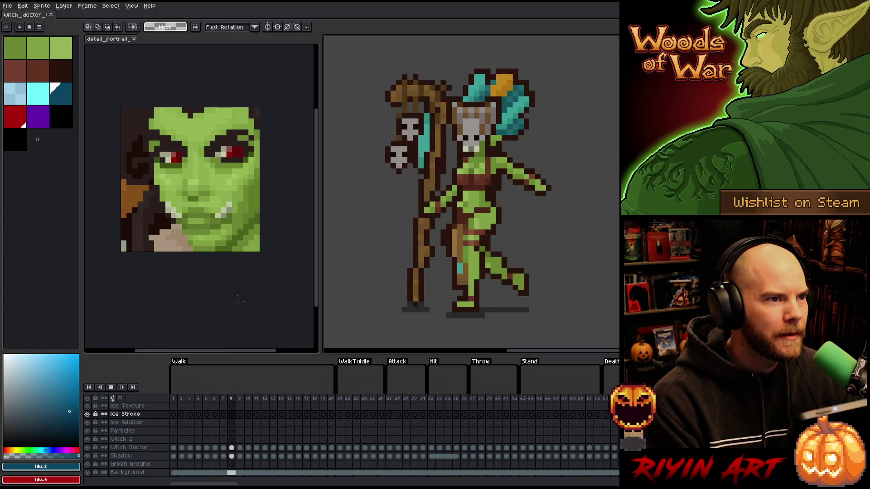
left_click(102, 39)
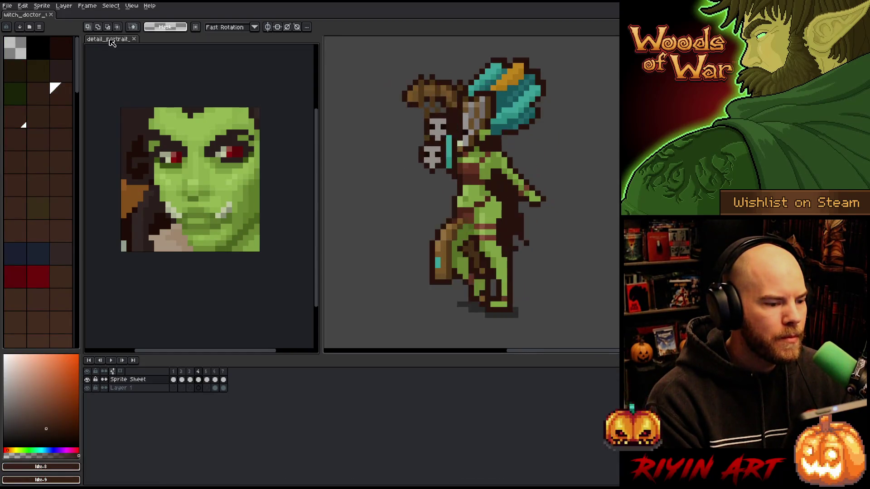
scroll(201, 192, "up", 2)
scroll(201, 193, "down", 1)
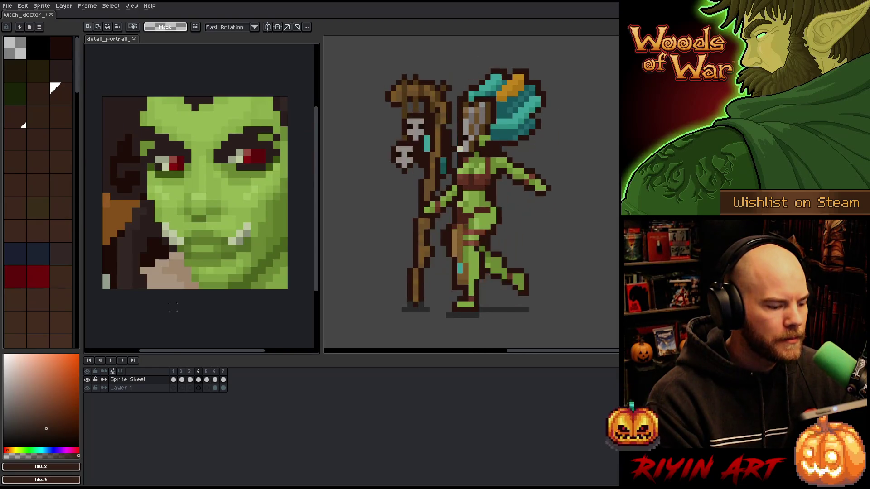
Step to the last portrait and add a blank eighth frame with Alt+N.
left_click(207, 379)
left_click(215, 380)
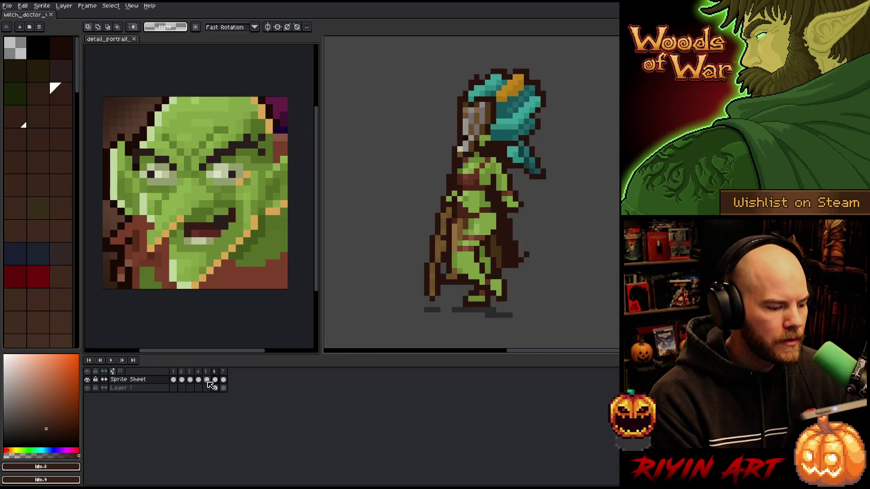
left_click(223, 372)
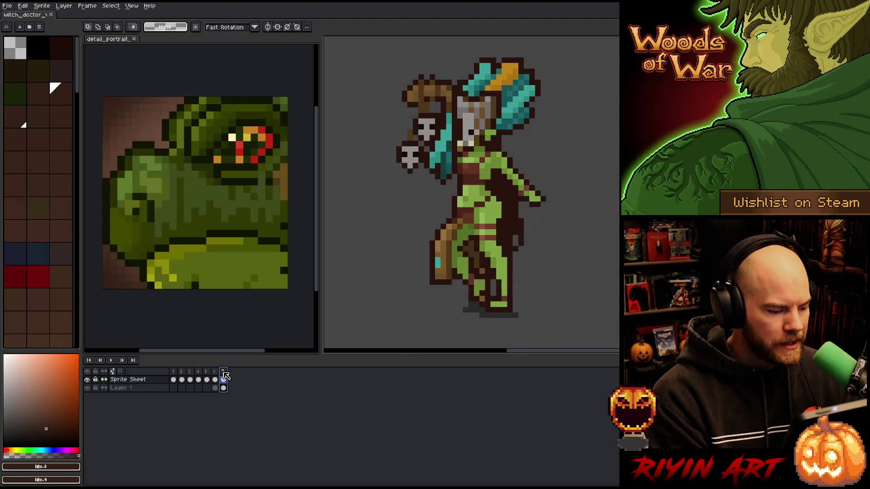
key("alt+n")
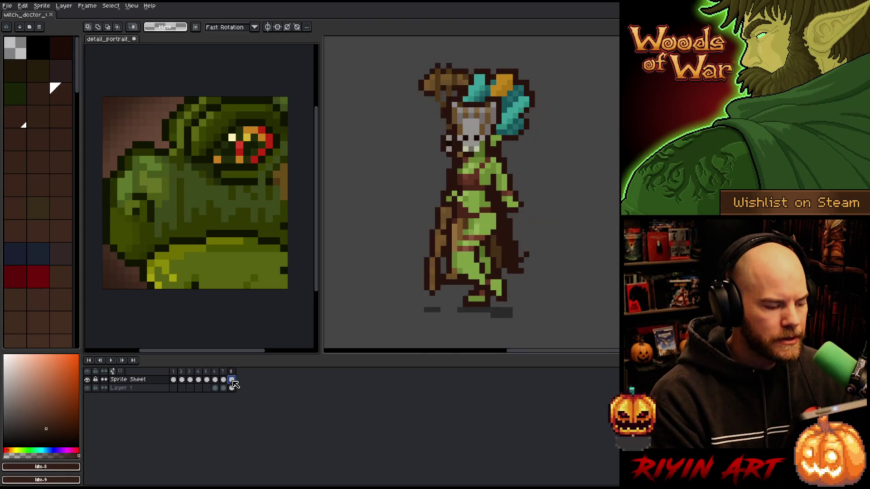
left_click(232, 381)
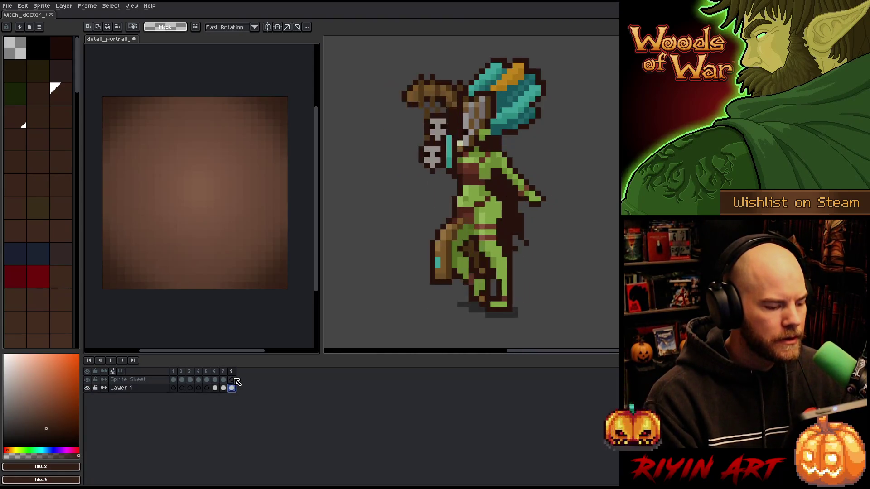
left_click(232, 379)
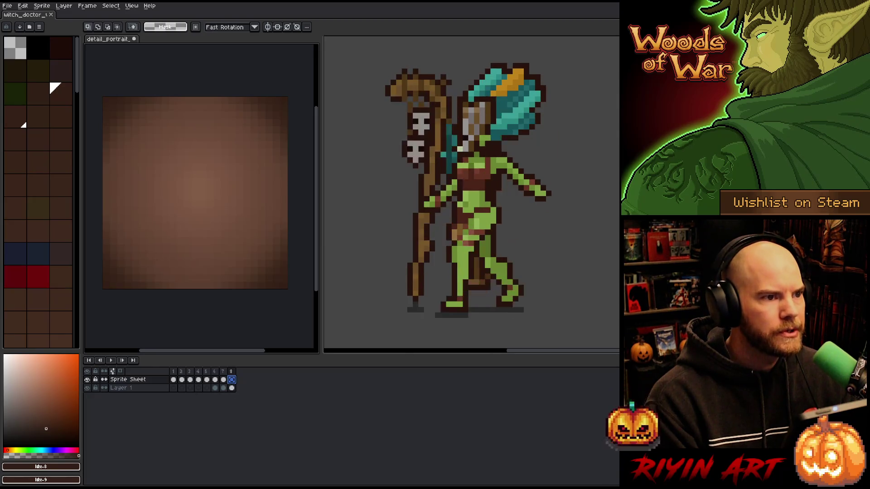
key("alt+Tab")
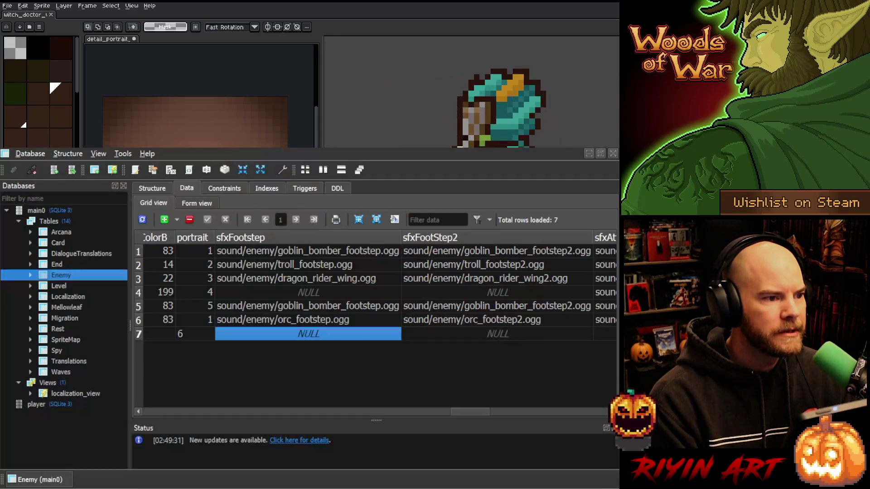
Set the new enemy's portrait number in row 7 to 7.
left_click(203, 335)
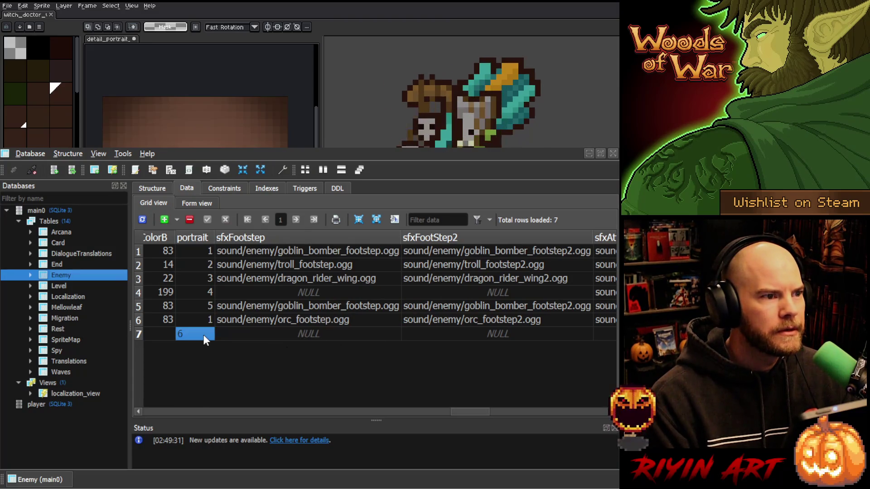
type("7")
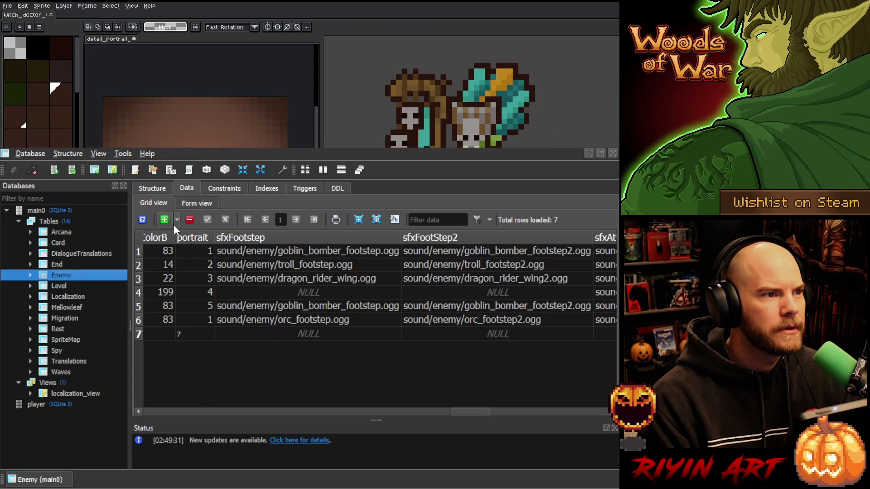
left_click(235, 319)
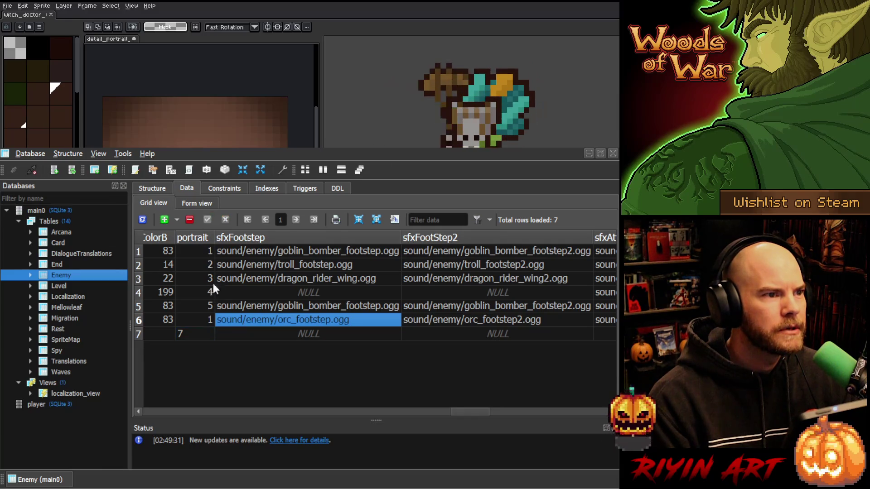
Copy row 6's orc footstep sound cells and paste them into row 7's sfxFootstep fields.
left_click(334, 331)
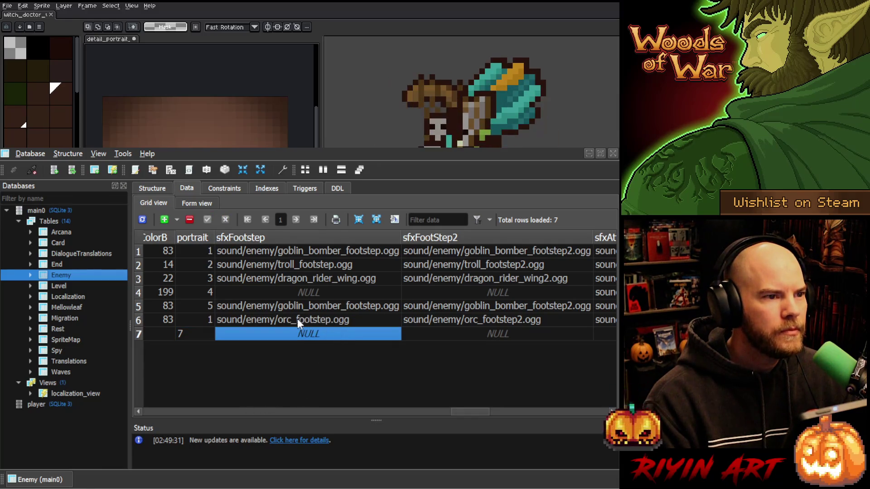
left_click_drag(297, 319, 407, 319)
key("ctrl+c")
left_click_drag(558, 320, 596, 317)
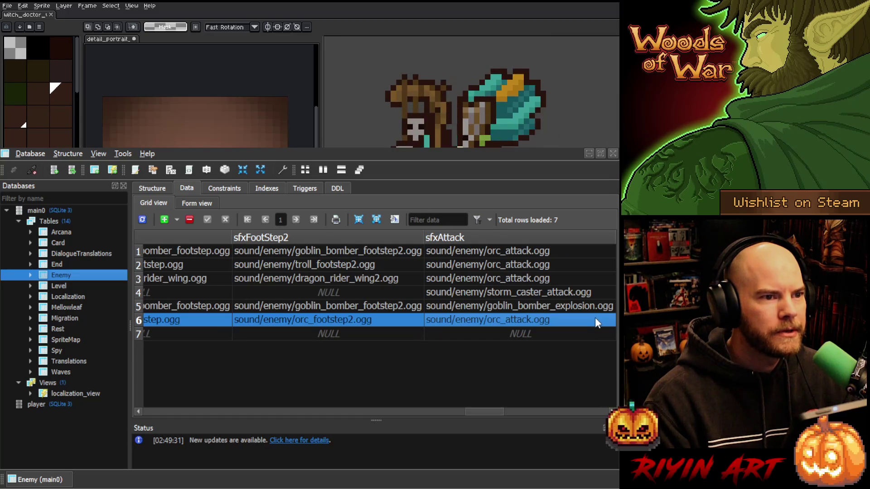
mouse_move(484, 408)
left_mouse_down()
mouse_move(532, 402)
mouse_move(453, 403)
left_mouse_up()
left_click(444, 334)
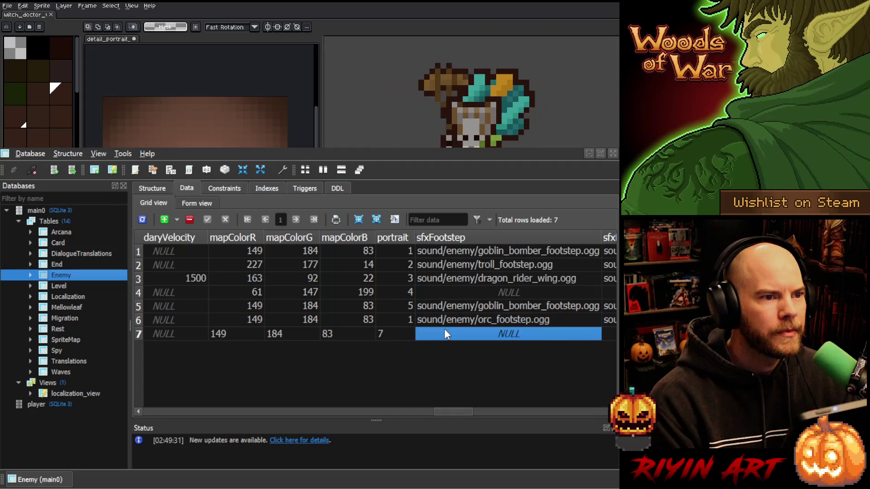
mouse_move(444, 319)
left_mouse_down()
mouse_move(617, 338)
mouse_move(558, 322)
mouse_move(518, 323)
left_mouse_up()
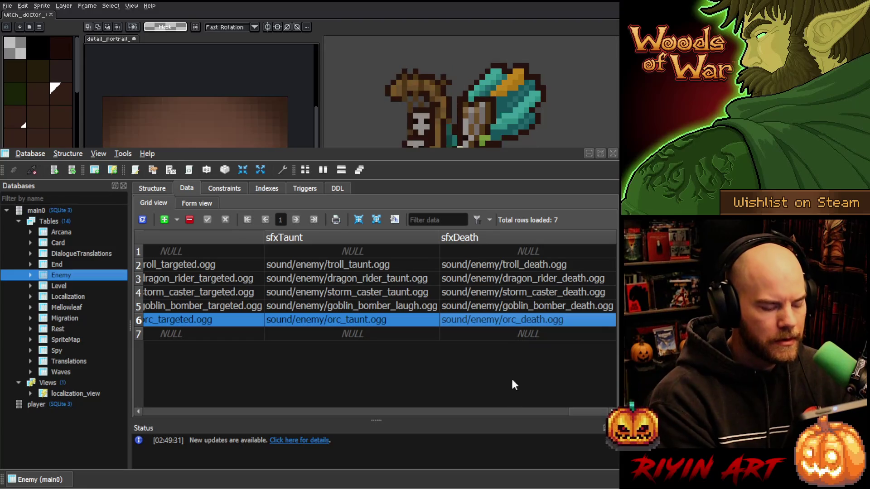
left_click_drag(588, 408, 461, 412)
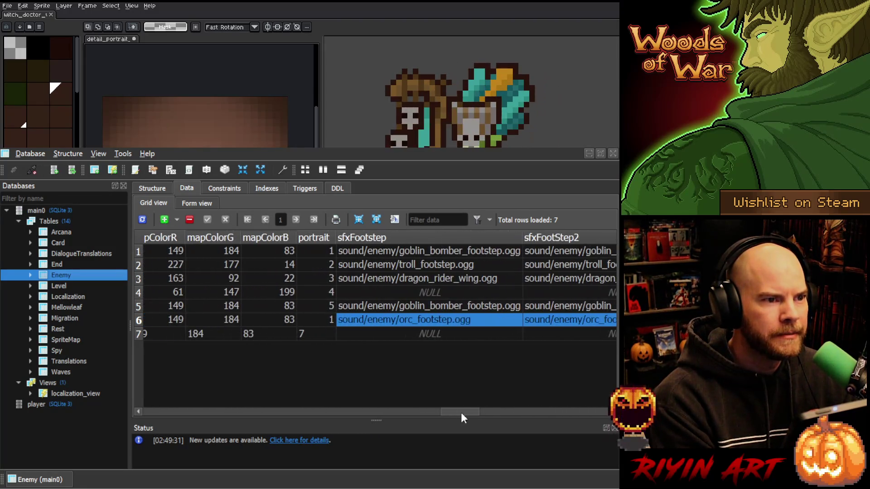
left_click(397, 332)
key("ctrl+v")
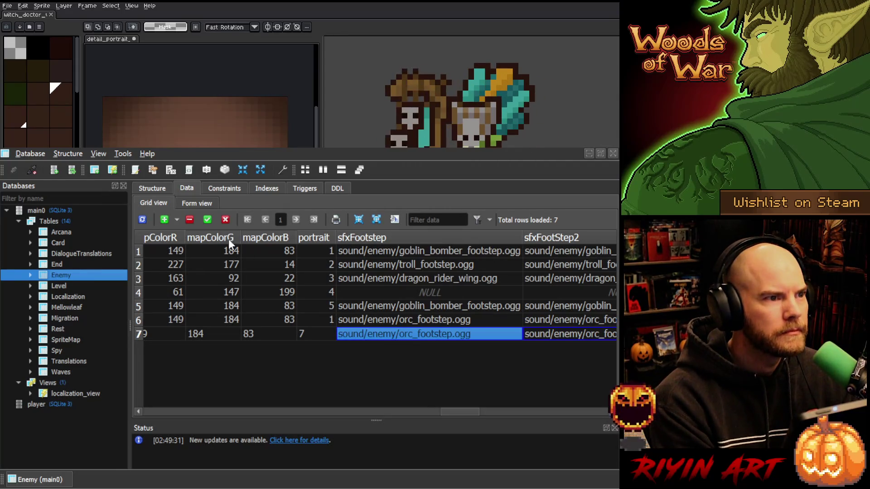
key("alt+Tab")
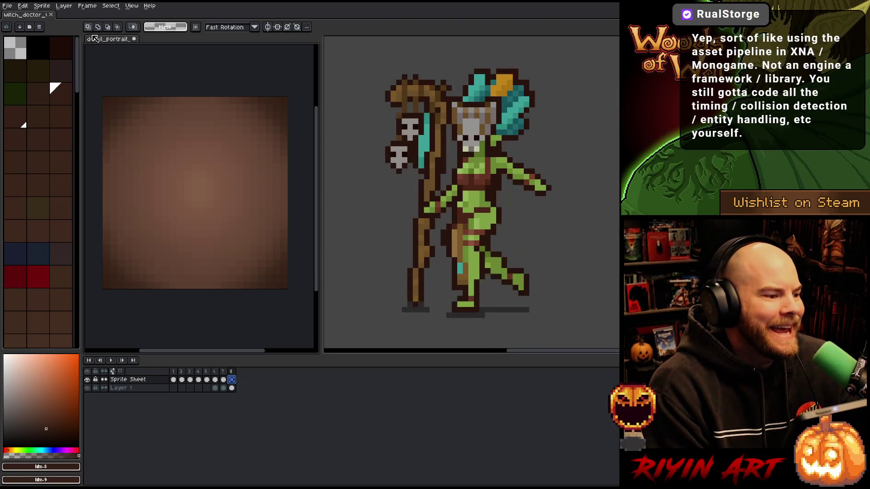
Move the detail portrait into the other view pane and make it active.
mouse_move(108, 39)
left_mouse_down()
mouse_move(135, 48)
mouse_move(44, 18)
mouse_move(80, 43)
mouse_move(100, 113)
mouse_move(118, 136)
left_mouse_up()
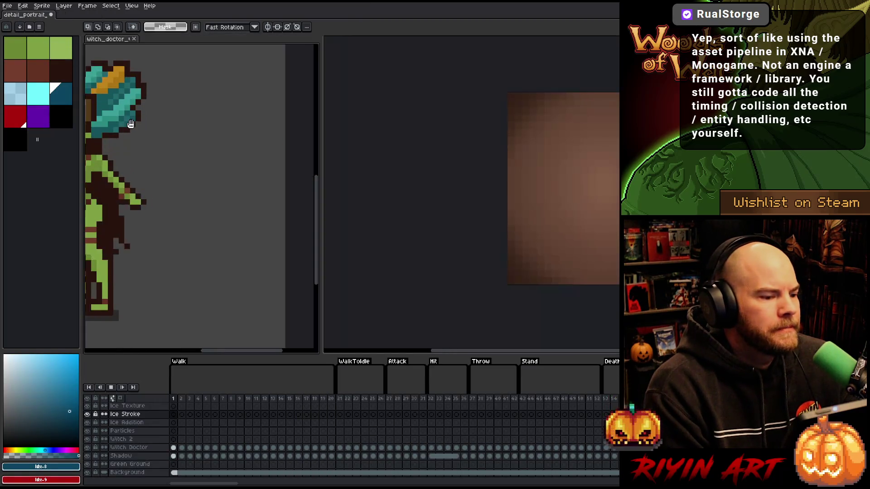
mouse_move(244, 188)
left_mouse_down()
mouse_move(272, 175)
mouse_move(264, 168)
left_mouse_up()
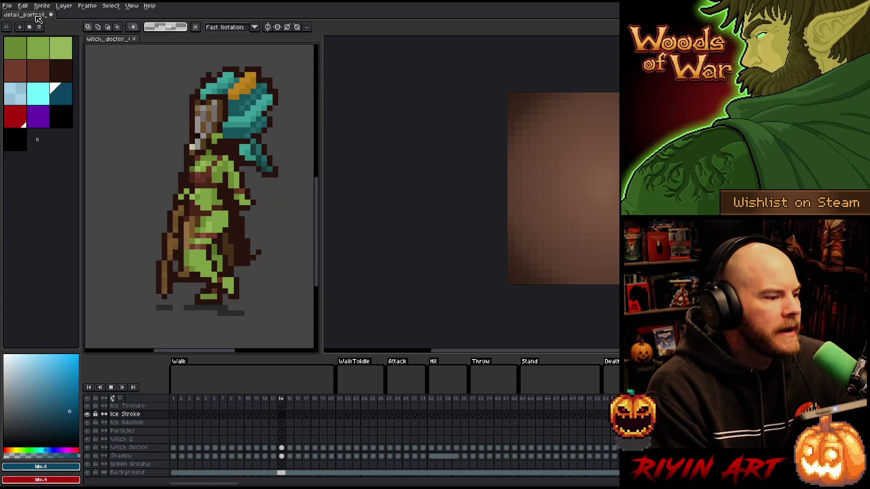
left_click(385, 141)
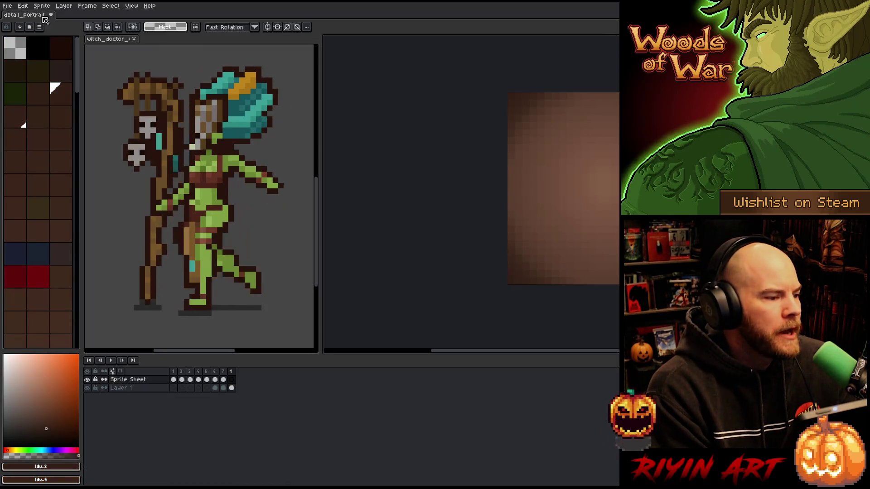
Save the portrait as detail_portrait_v4.aseprite and recentre the enlarged view.
left_click(8, 6)
left_click(12, 49)
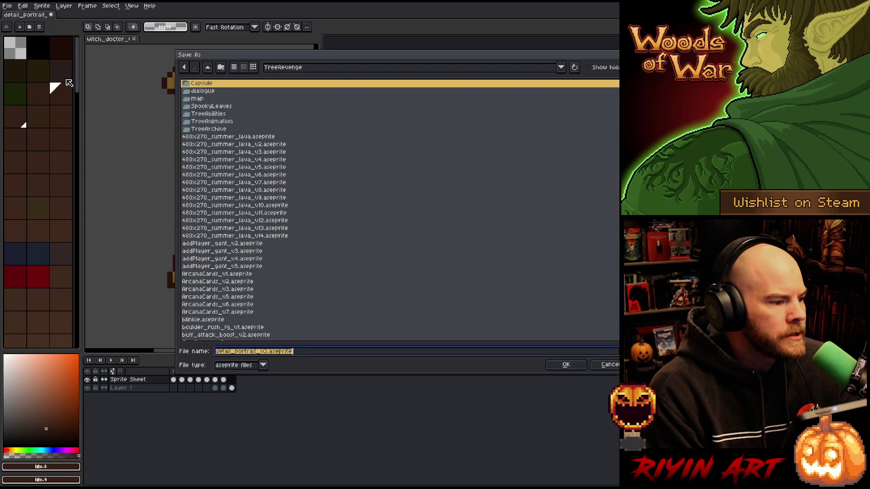
left_click(271, 353)
key("BackSpace")
type("4")
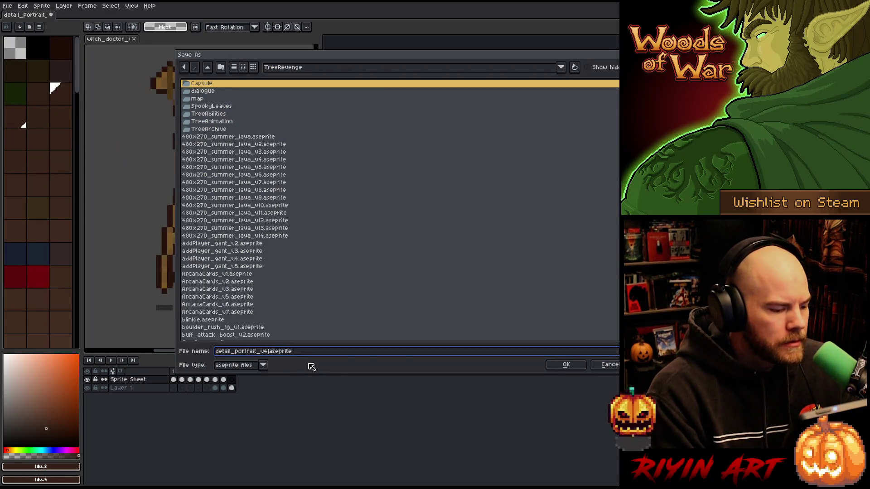
left_click(566, 368)
scroll(459, 196, "up", 5)
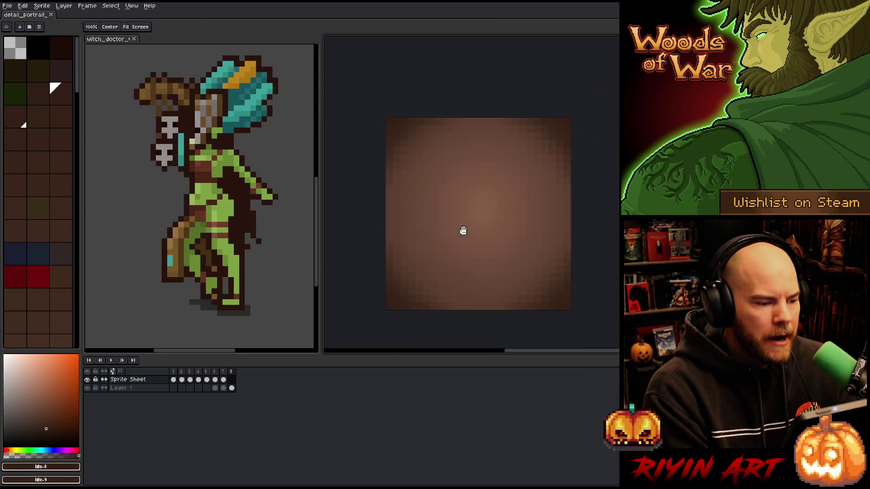
left_click_drag(472, 192, 475, 191)
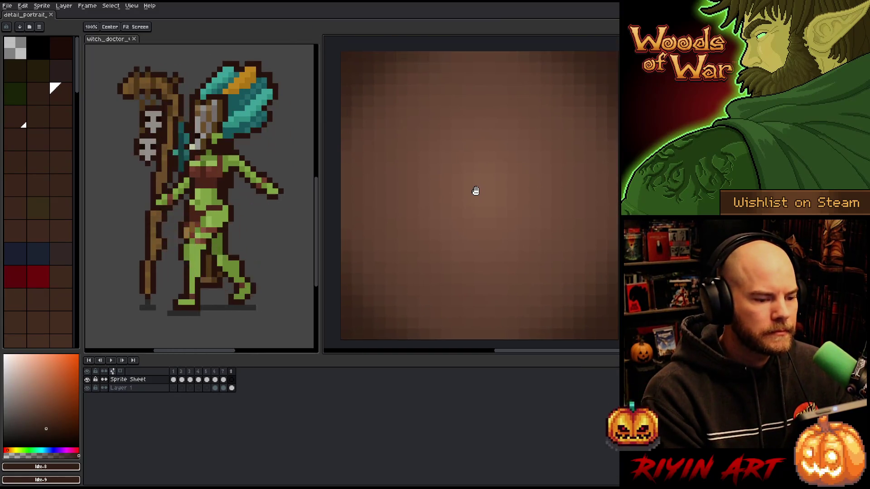
key("space")
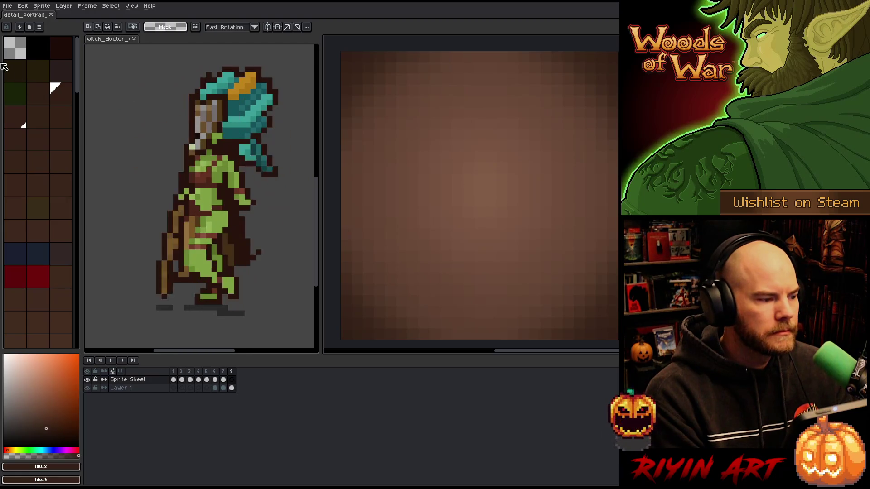
Add a new layer to the portrait and draw a grey strip in its top-left corner.
key("ctrl+z")
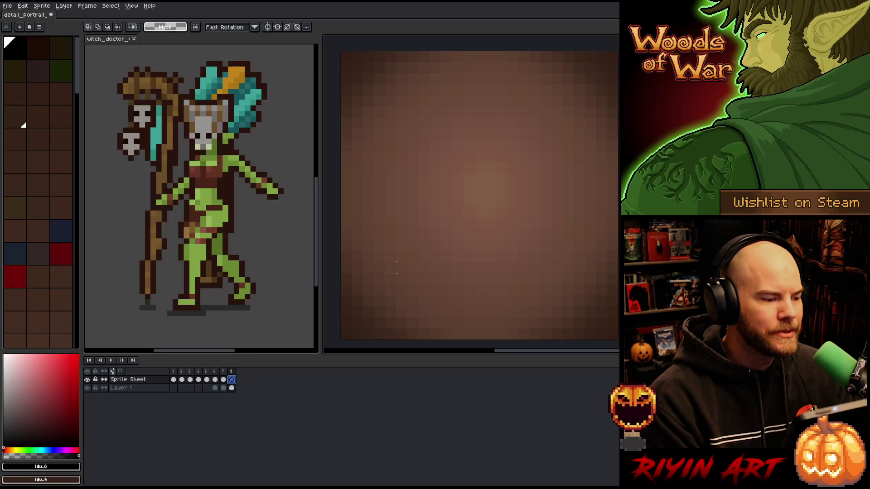
left_click(204, 204)
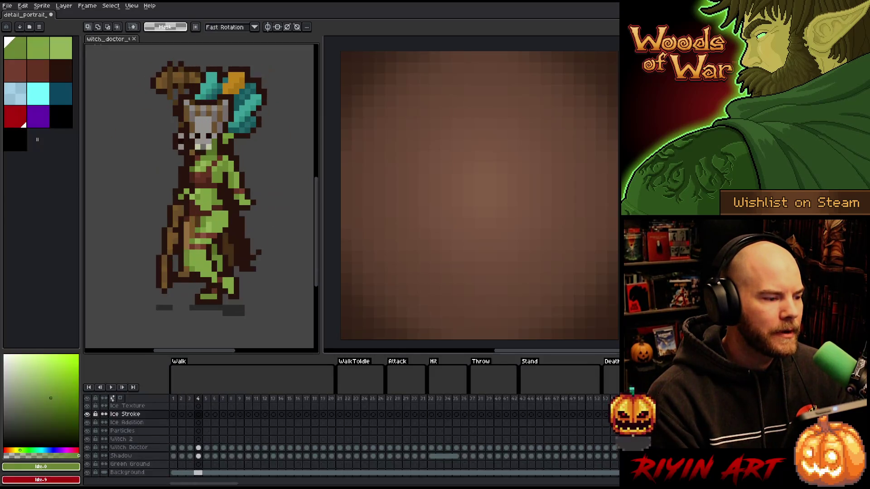
key("b")
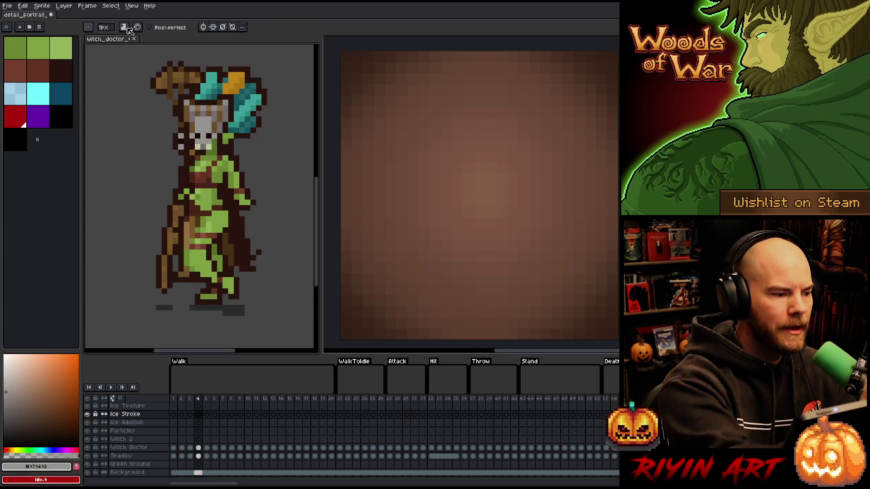
left_click(390, 189)
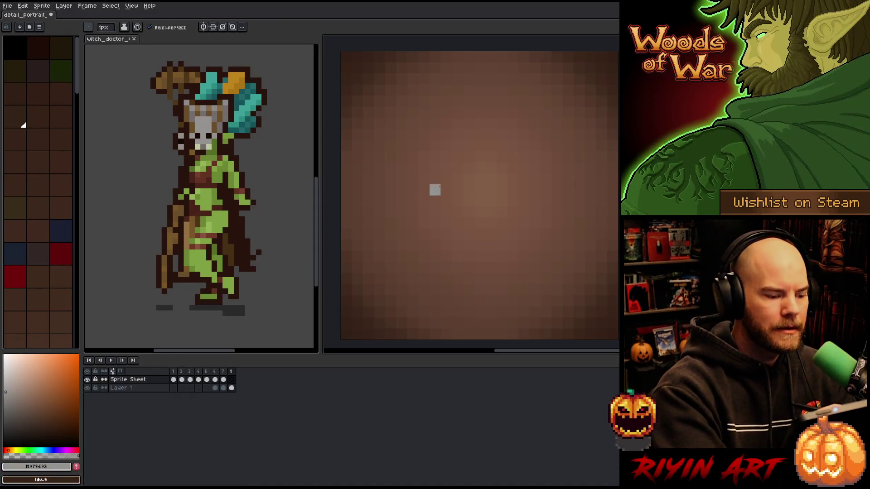
key("shift+n")
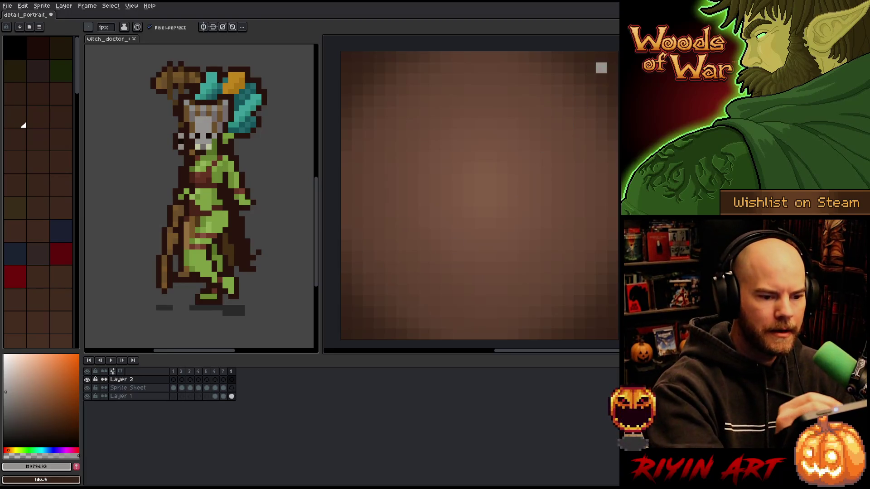
left_click_drag(346, 56, 346, 90)
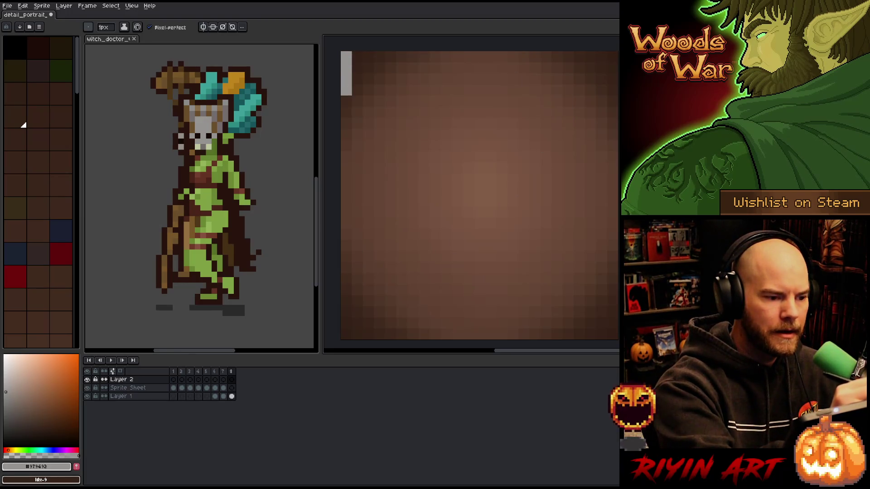
Sample light and dark browns from the witch doctor and paint brown swatch strips.
left_click(222, 111)
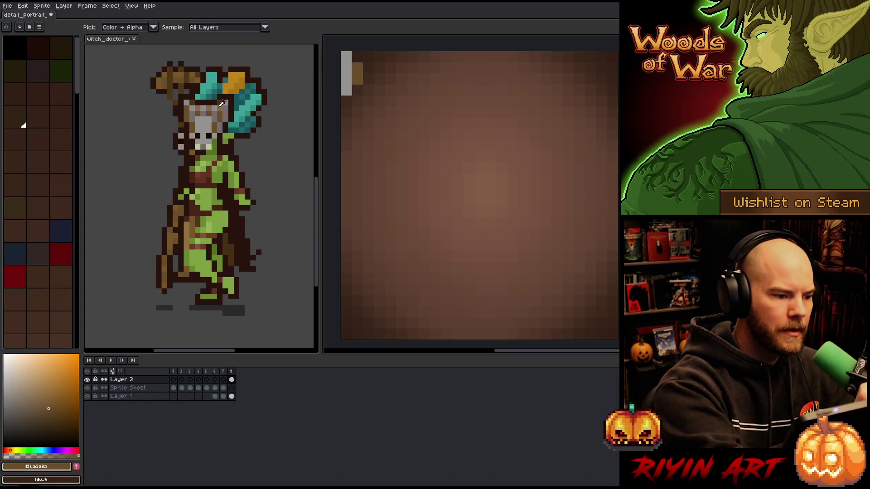
left_click(223, 104)
left_click_drag(357, 82, 357, 57)
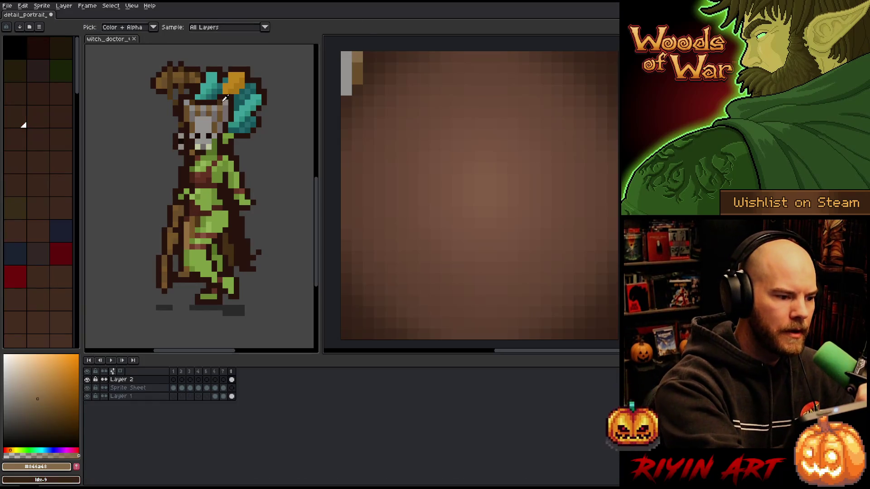
left_click(226, 97, "alt")
left_click(368, 57)
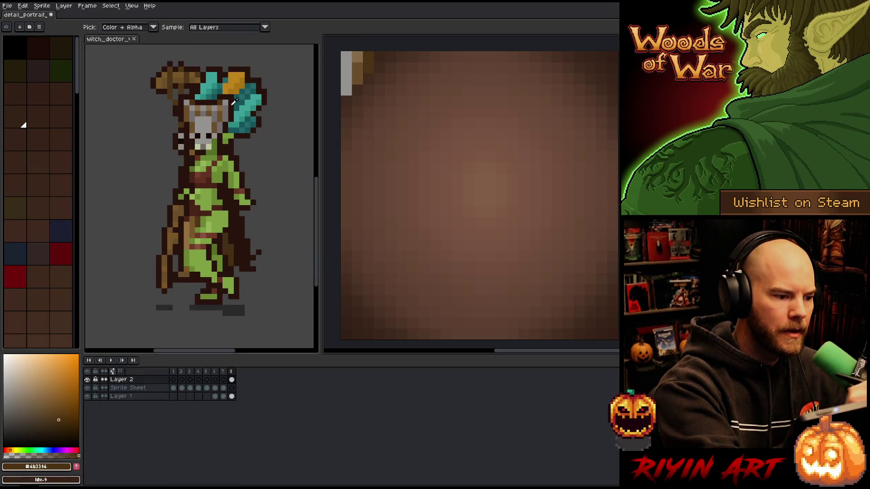
left_click(234, 102, "alt")
left_click(368, 56)
left_click(371, 59)
left_click_drag(380, 63, 371, 79)
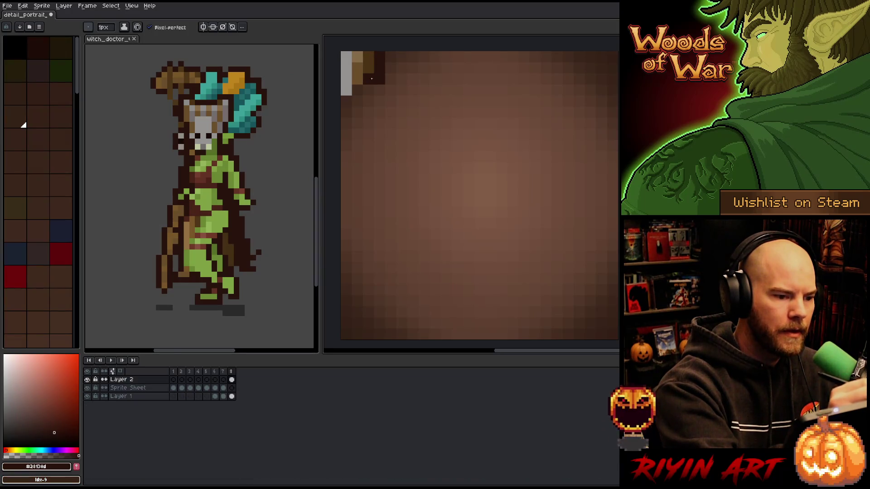
Sample pale, mid and lighter greens from the sprite and paint green swatch pixels.
left_click(207, 149, "alt")
left_click(345, 112)
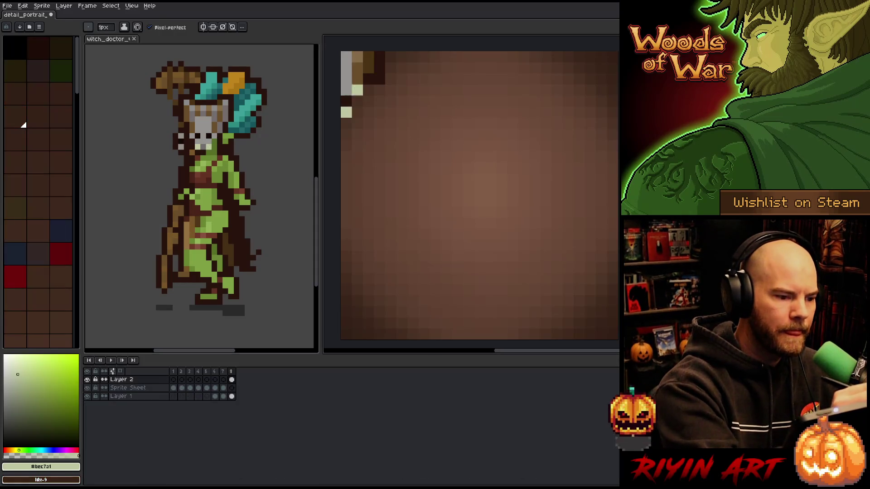
left_click(217, 142, "alt")
mouse_move(346, 123)
left_mouse_down()
mouse_move(345, 133)
mouse_move(357, 100)
left_mouse_up()
left_click(228, 134, "alt")
left_click(225, 138, "alt")
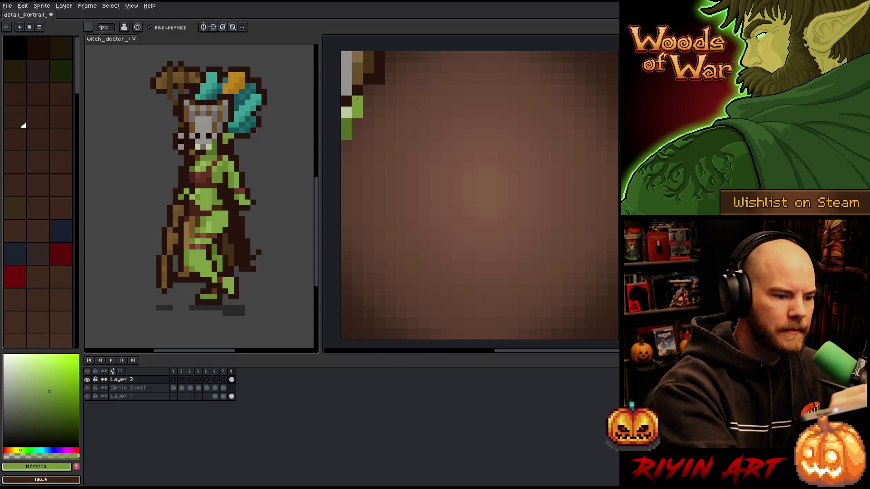
Add teal, dark teal, orange and darker orange swatches sampled from the headdress.
left_click(244, 111, "alt")
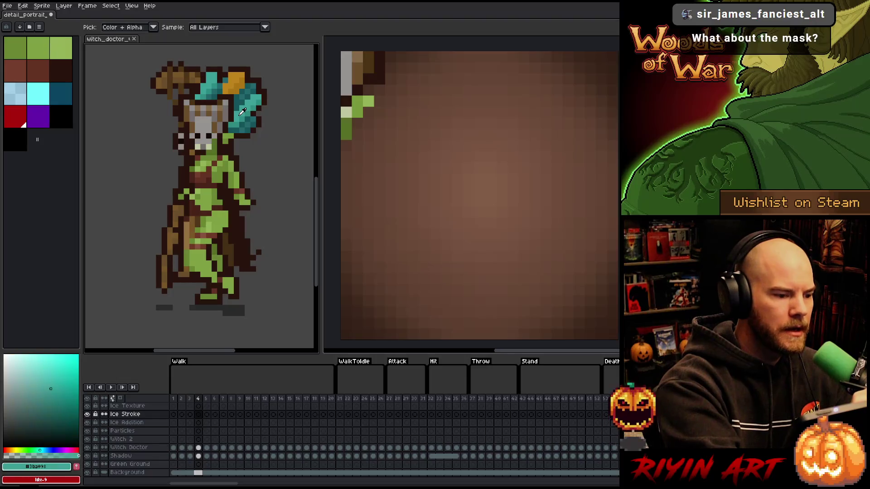
left_click(243, 94, "alt")
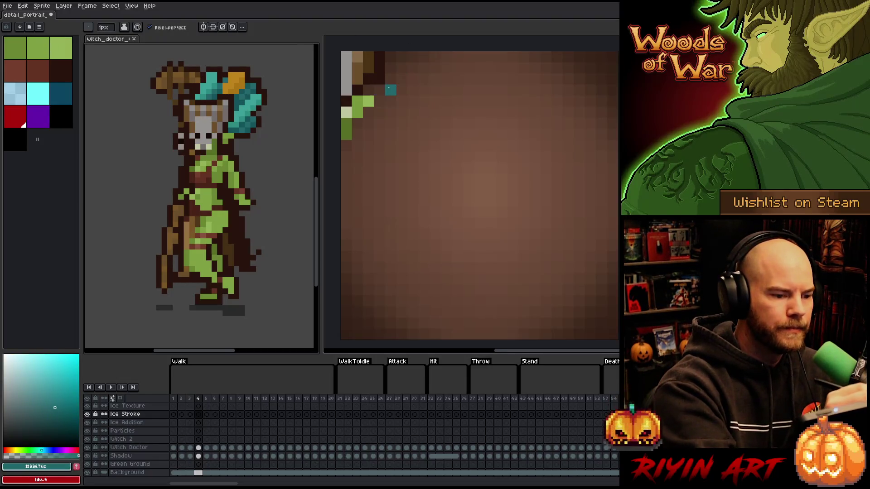
left_click_drag(391, 79, 391, 56)
left_click(247, 97, "alt")
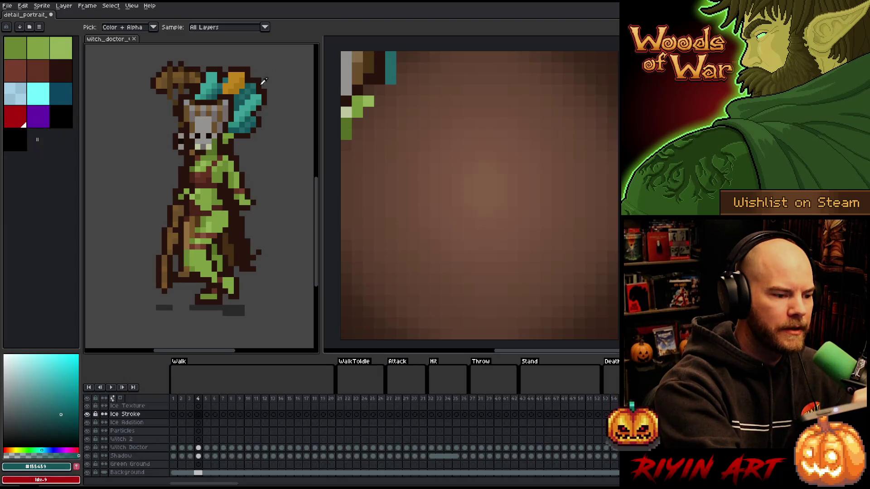
left_click_drag(380, 90, 391, 89)
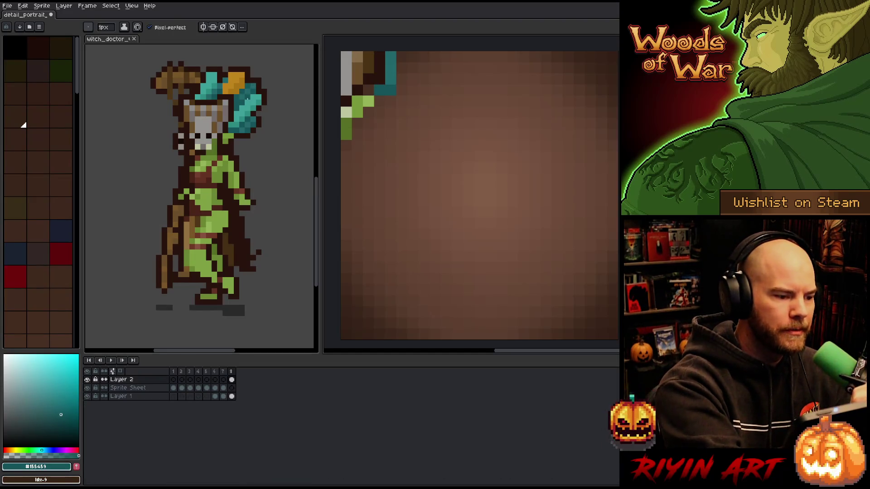
left_click(239, 81, "alt")
left_click(401, 56)
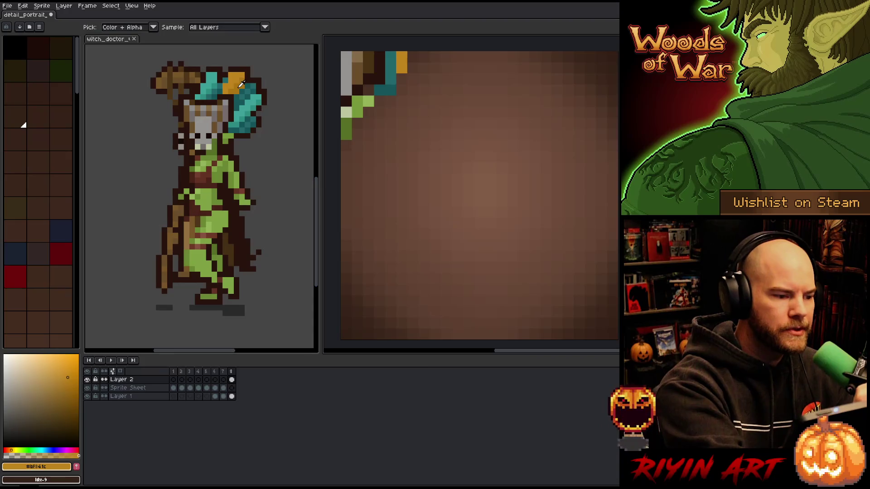
left_click(240, 85, "alt")
left_click(401, 79)
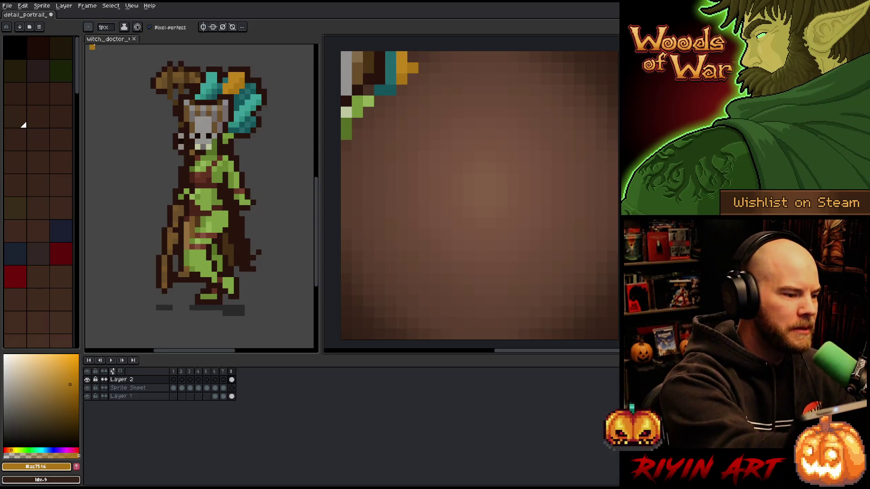
left_click(104, 41)
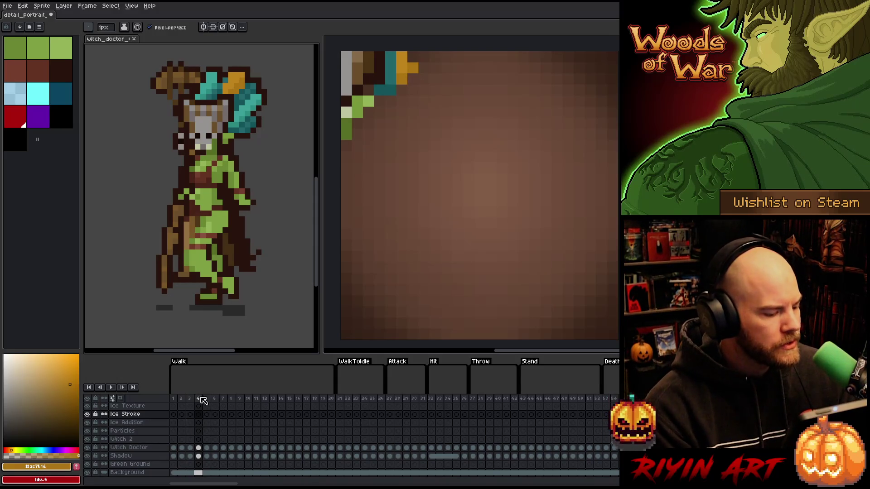
Play the witch doctor walk, then view the portrait's first two frames and recentre the orc face.
key("Return")
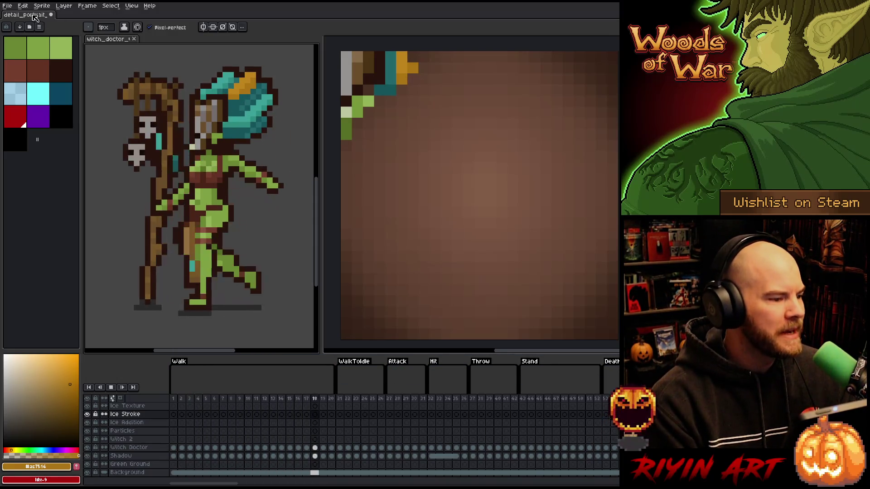
left_click(445, 204)
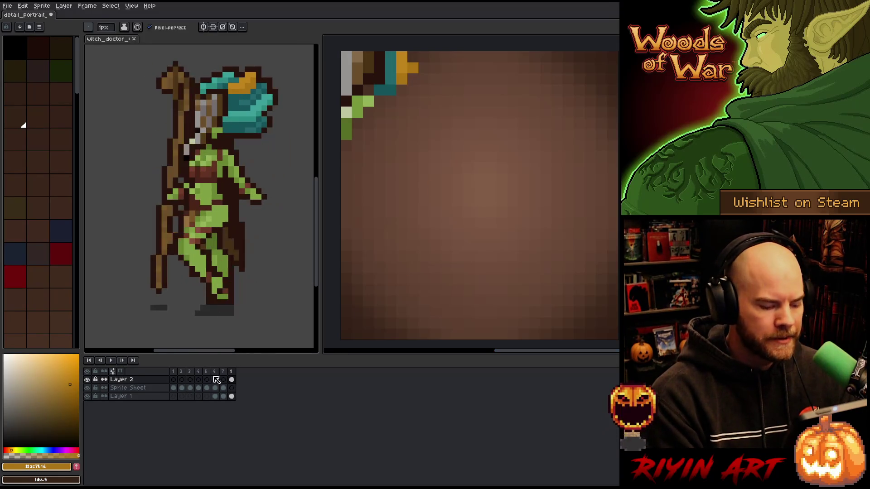
left_click(175, 372)
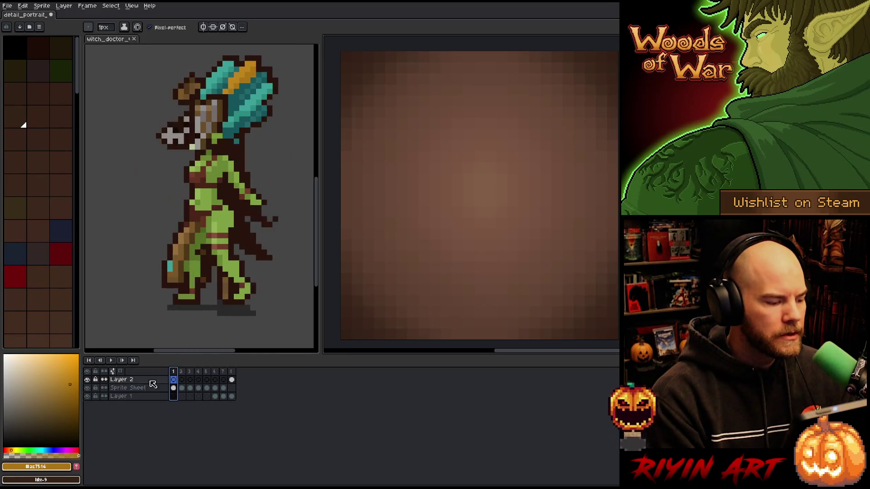
scroll(431, 240, "down", 2)
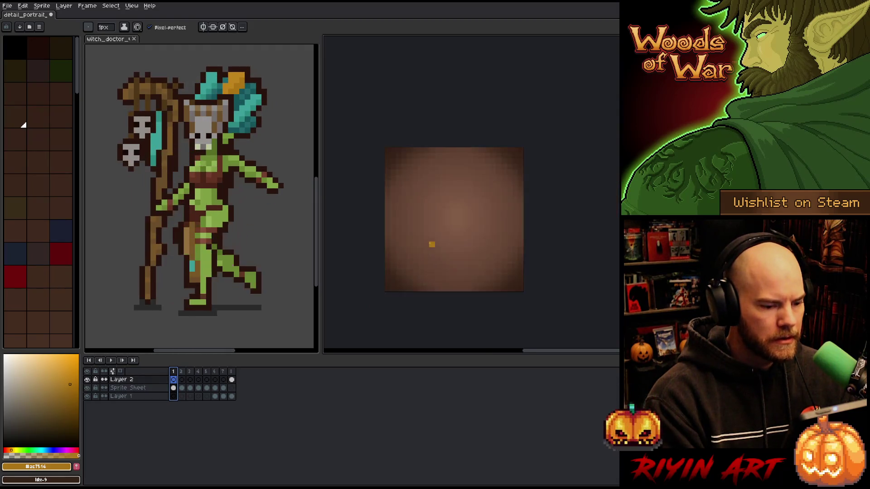
scroll(431, 239, "up", 2)
key("Right")
scroll(431, 238, "down", 2)
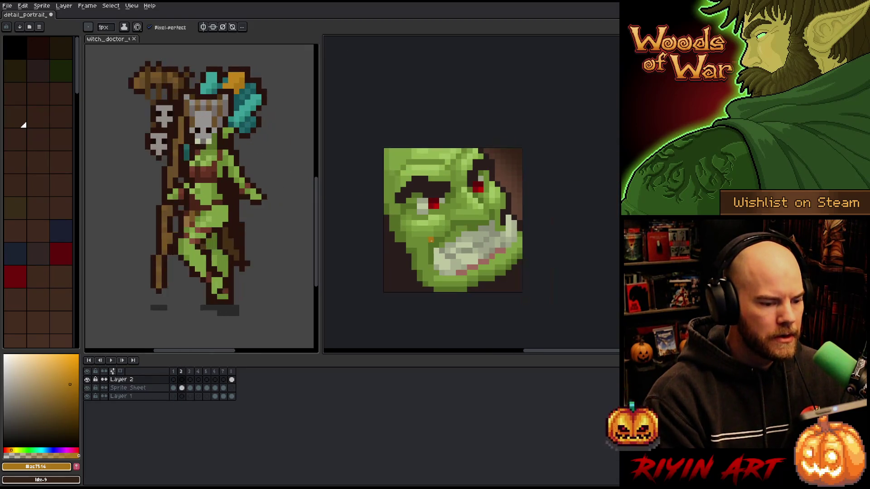
scroll(531, 273, "up", 1)
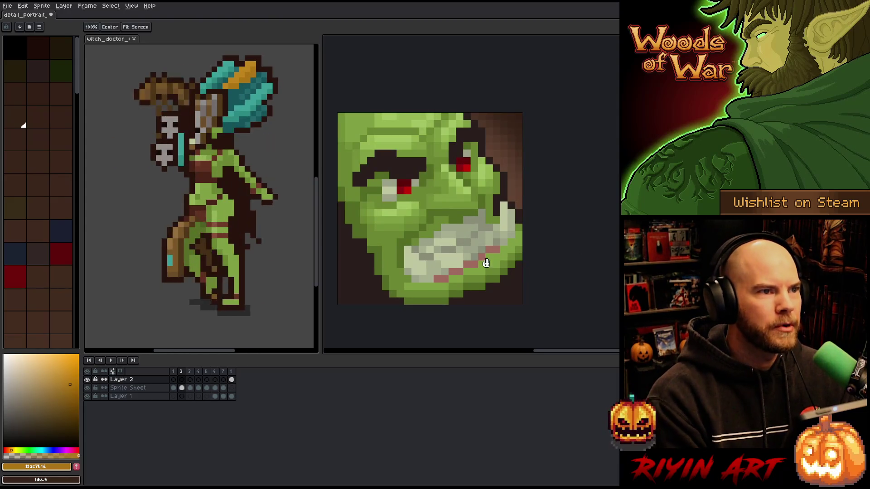
left_click_drag(531, 273, 578, 245)
scroll(533, 238, "down", 1)
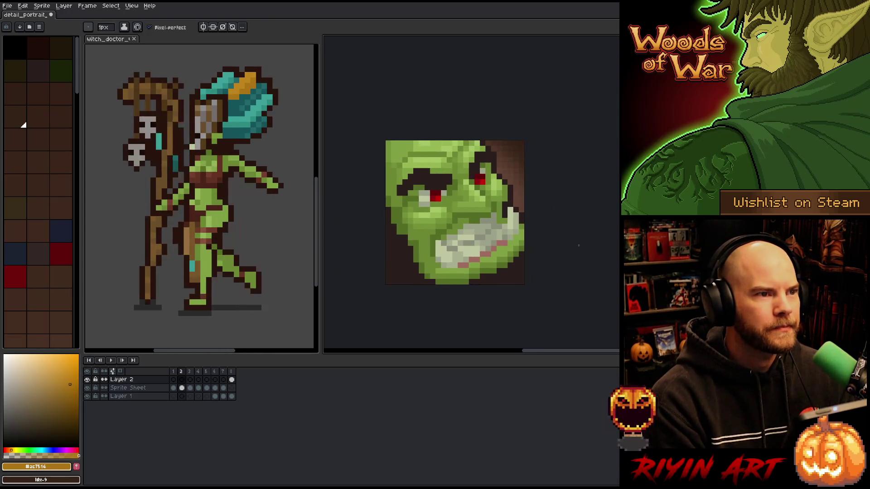
Step through the portraits to the mostly empty eighth frame and zoom in.
key("Right")
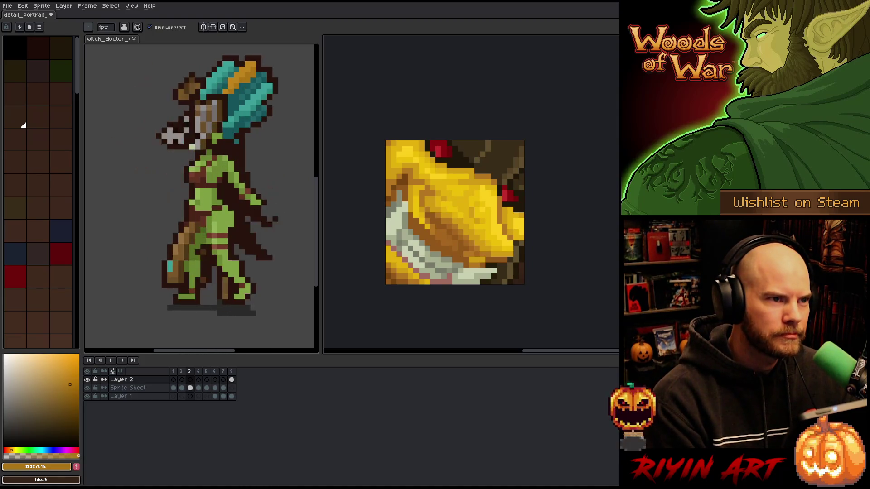
key("Right")
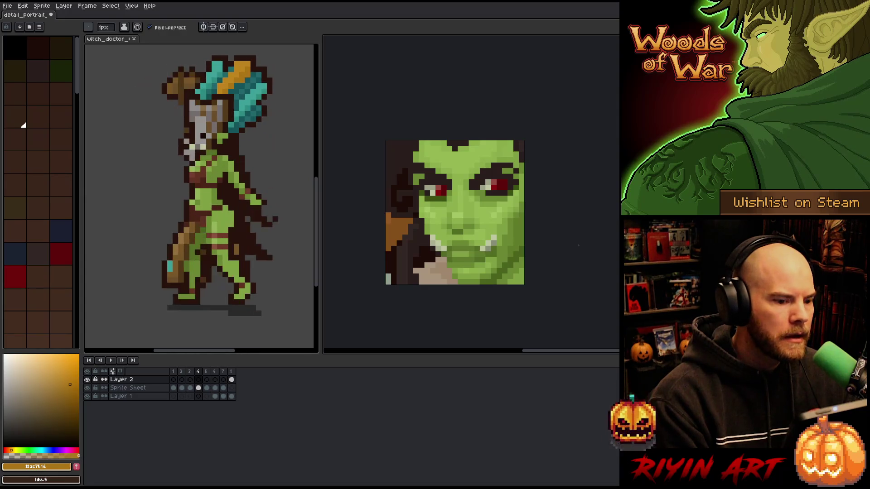
key("Right")
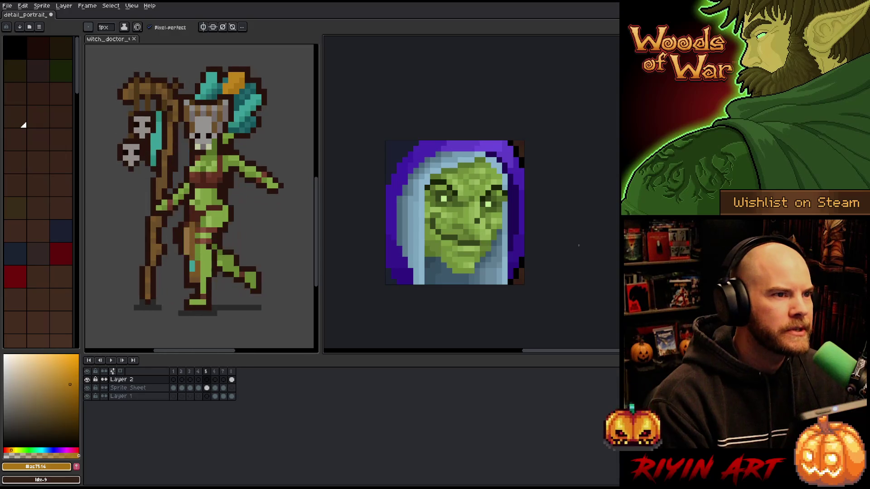
key("Right")
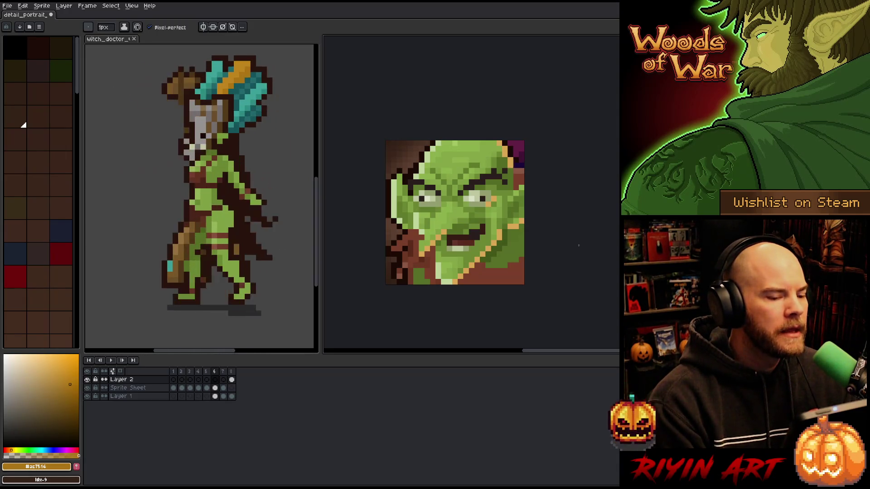
key("Right")
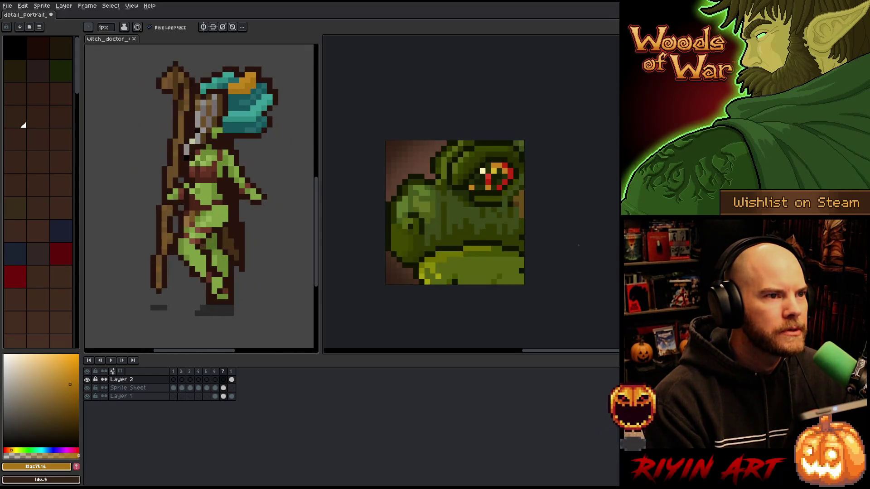
key("Right")
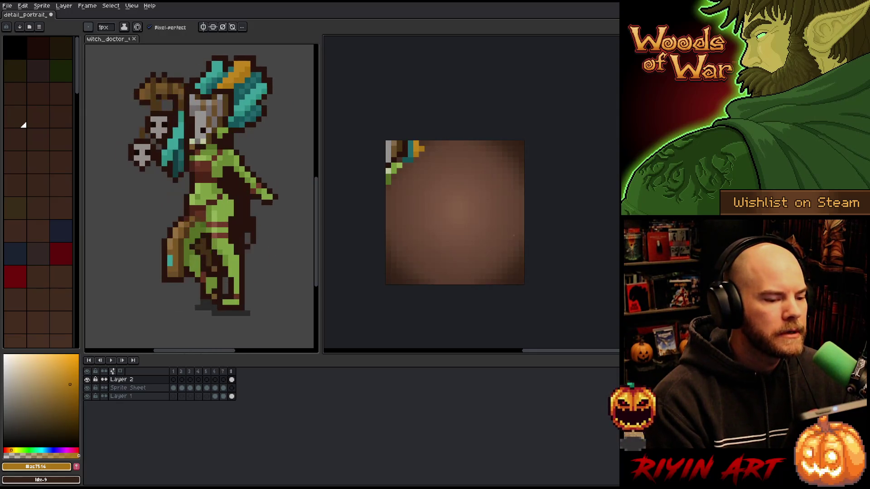
scroll(454, 203, "up", 1)
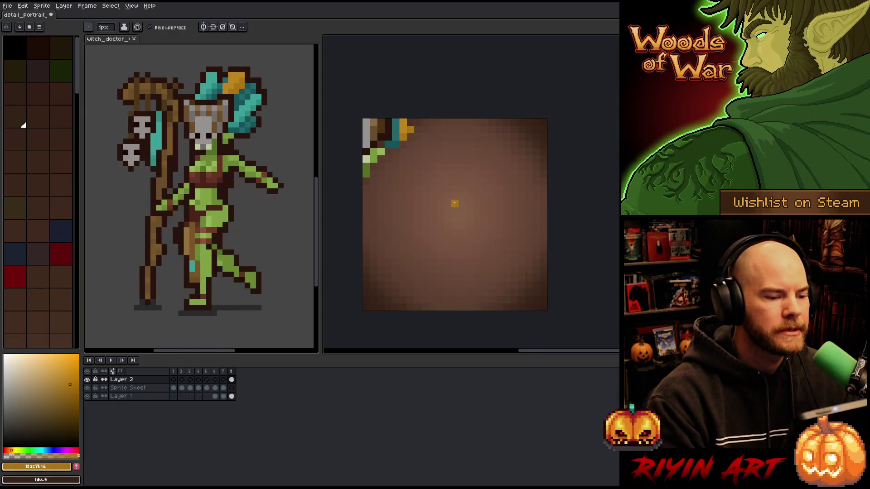
Block in a light grey blade-like mask shape on frame 8, discarding a trial stroke.
key("i")
left_click(367, 93)
key("b")
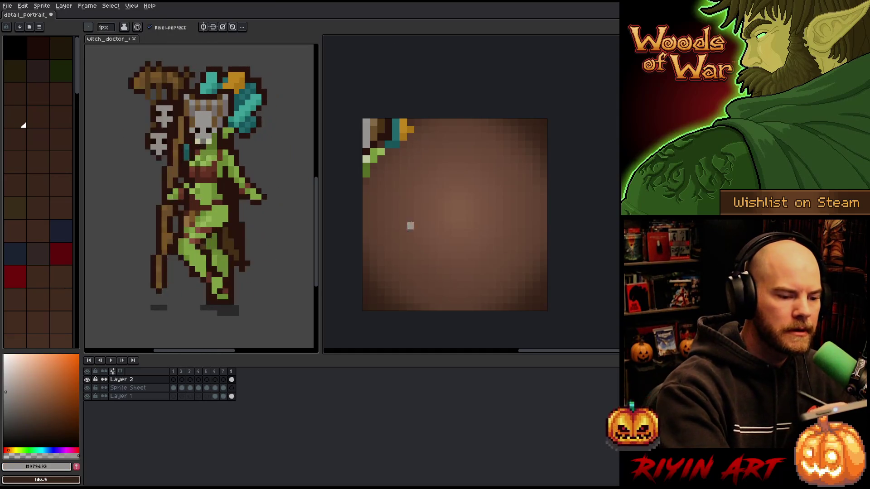
left_click_drag(388, 194, 419, 270)
key("ctrl+z")
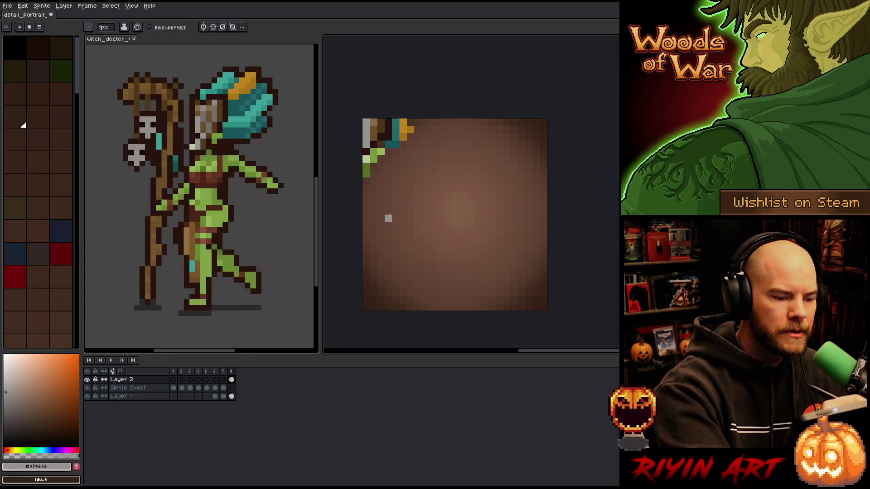
left_click_drag(396, 270, 388, 230)
mouse_move(396, 267)
left_mouse_down()
mouse_move(396, 174)
mouse_move(389, 226)
mouse_move(403, 245)
mouse_move(419, 175)
mouse_move(432, 258)
mouse_move(440, 222)
left_mouse_up()
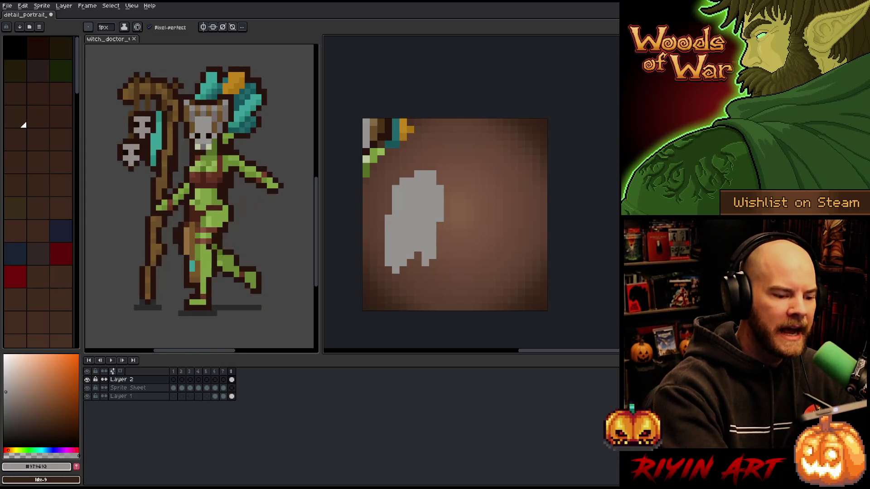
left_click_drag(417, 261, 404, 269)
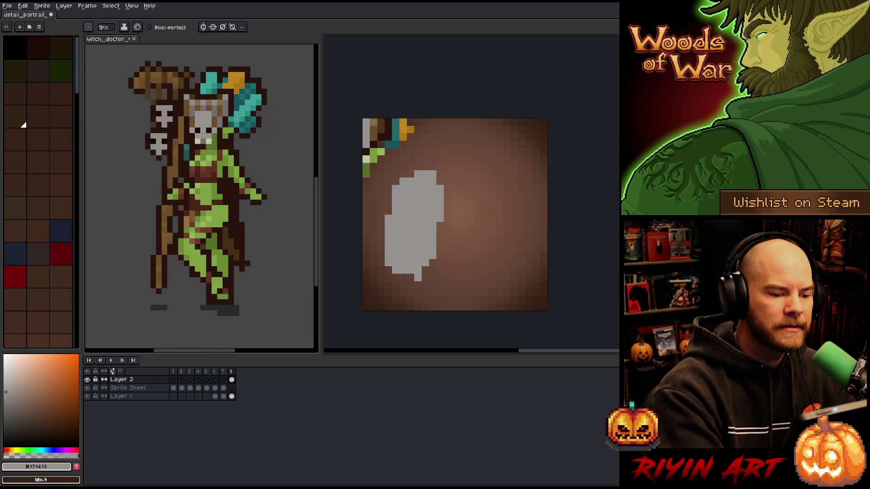
mouse_move(439, 266)
left_mouse_down()
mouse_move(396, 286)
mouse_move(414, 281)
mouse_move(395, 277)
left_mouse_up()
left_click_drag(440, 222, 441, 258)
left_click_drag(440, 181, 448, 167)
left_click(388, 204)
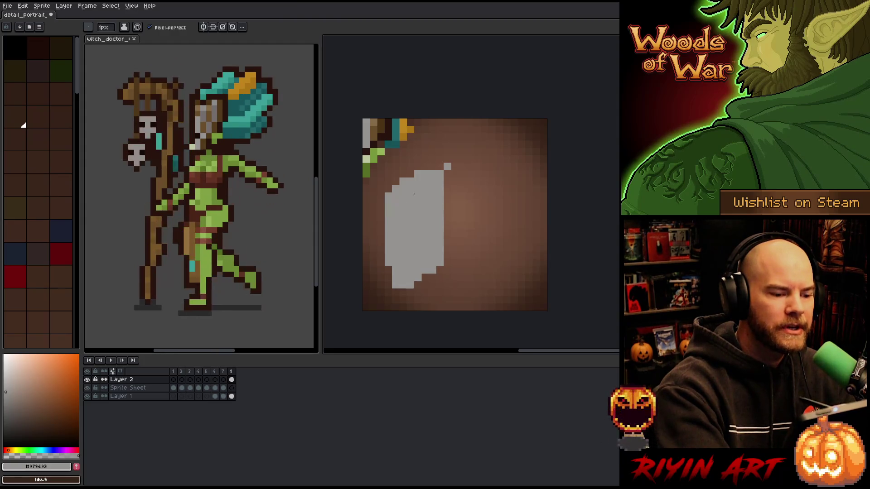
left_click(389, 211)
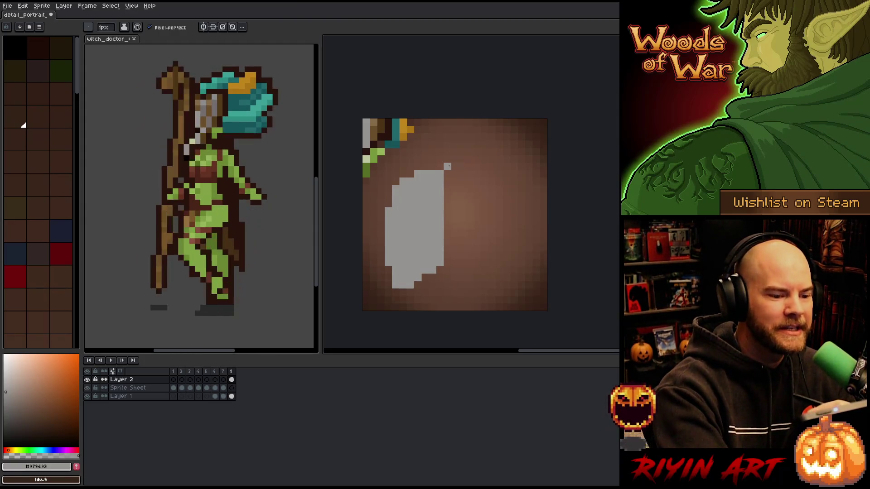
Refine the grey shape's right, left and top edges with extra pixels.
key("e")
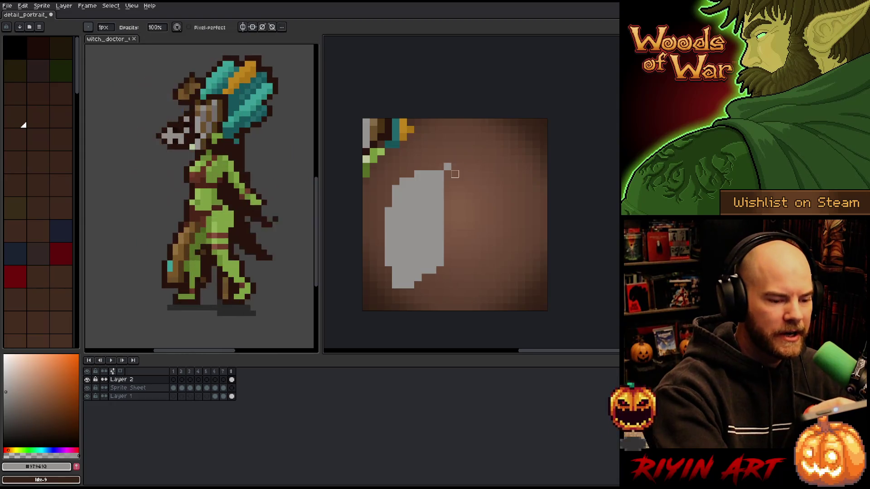
key("b")
left_click_drag(447, 202, 455, 221)
left_click(455, 196)
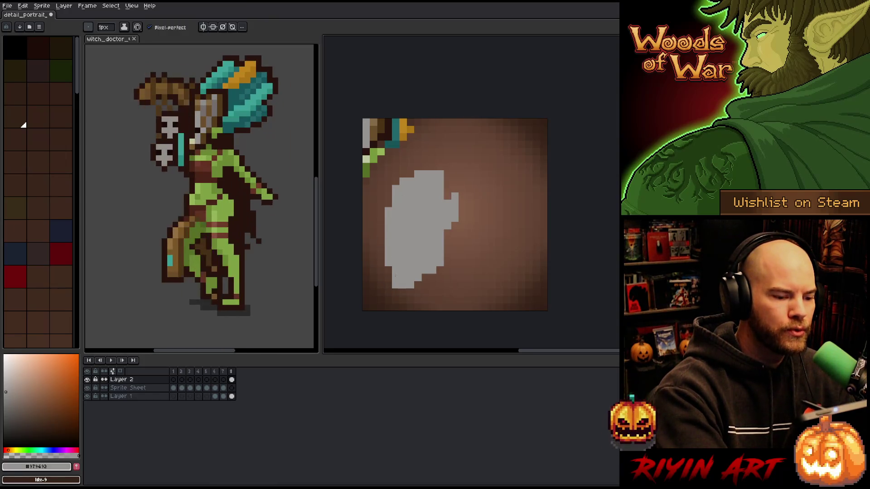
key("ctrl+z")
mouse_move(388, 230)
left_mouse_down()
mouse_move(388, 252)
mouse_move(381, 247)
left_mouse_up()
left_click(389, 256)
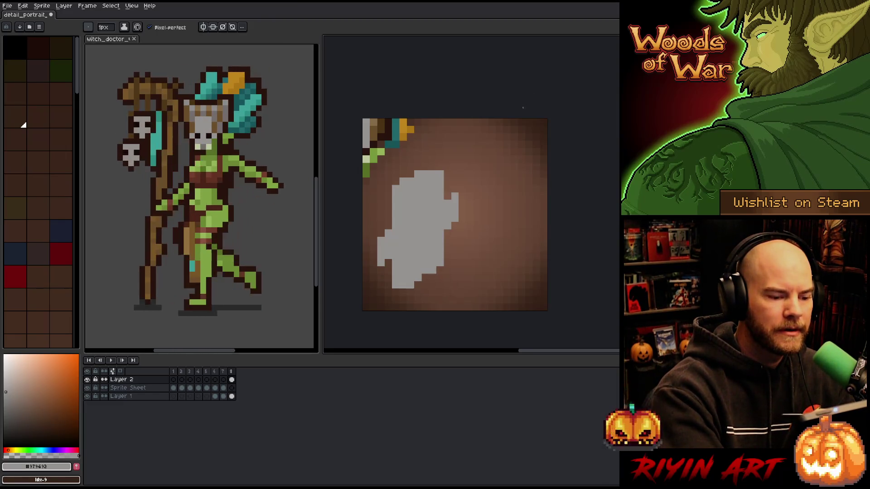
left_click_drag(432, 167, 441, 167)
Eyedrop the staff brown and draw a vertical brown stroke at the shape's top right.
key("e")
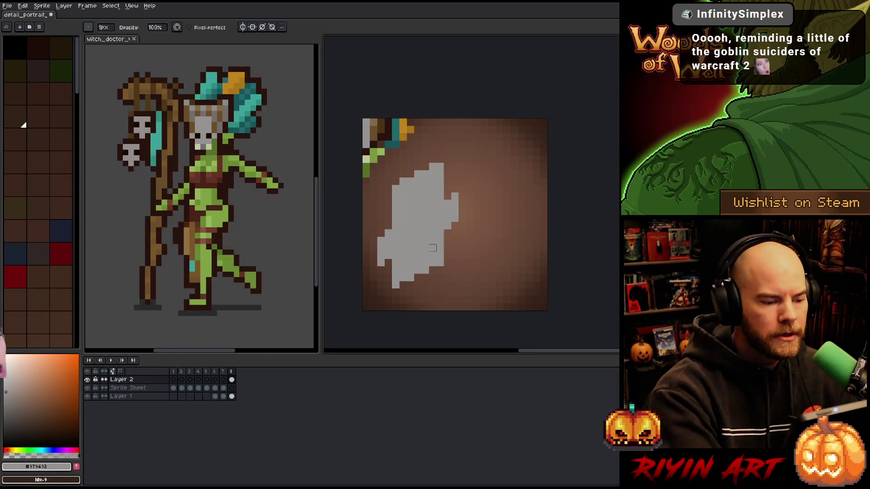
key("e")
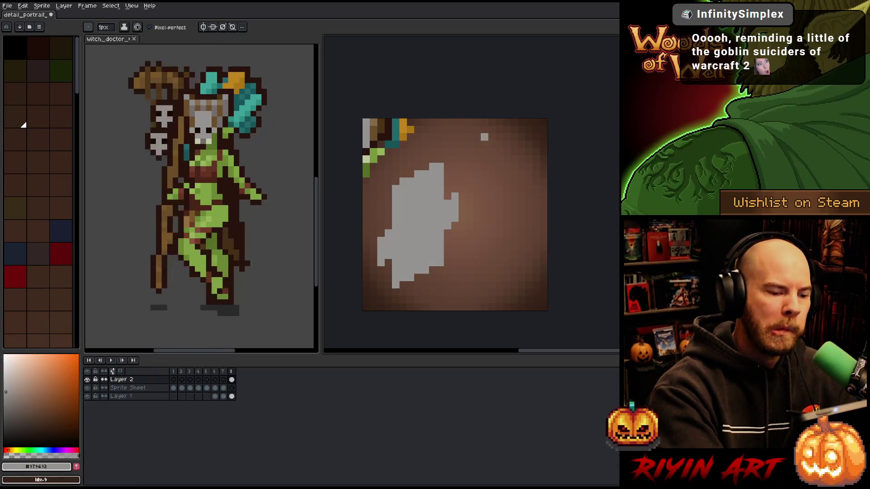
left_click(378, 134, "alt")
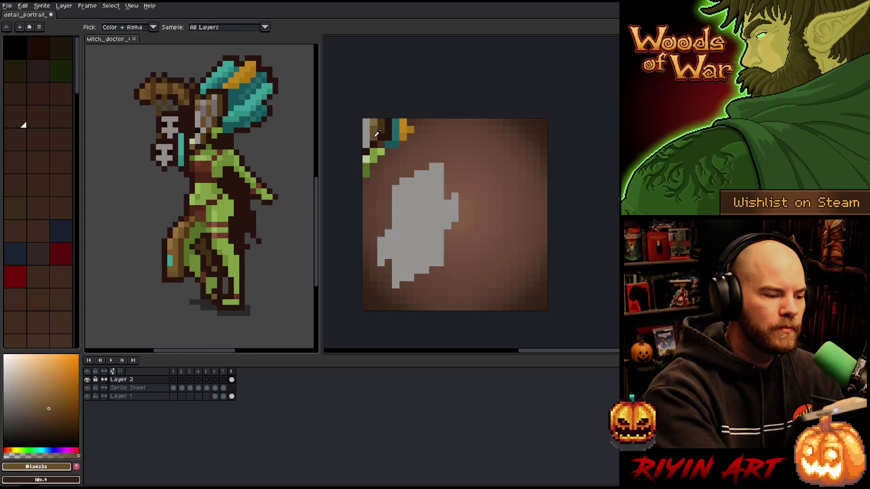
left_click_drag(451, 195, 448, 157)
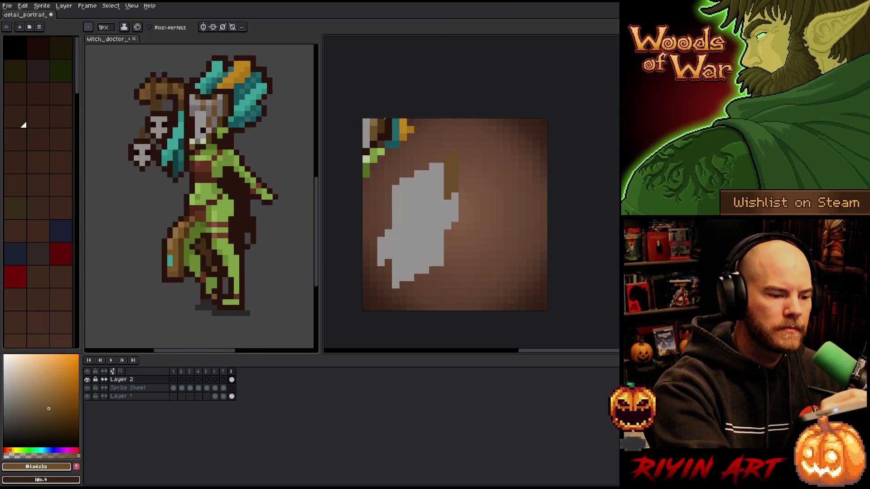
left_click(375, 131, "alt")
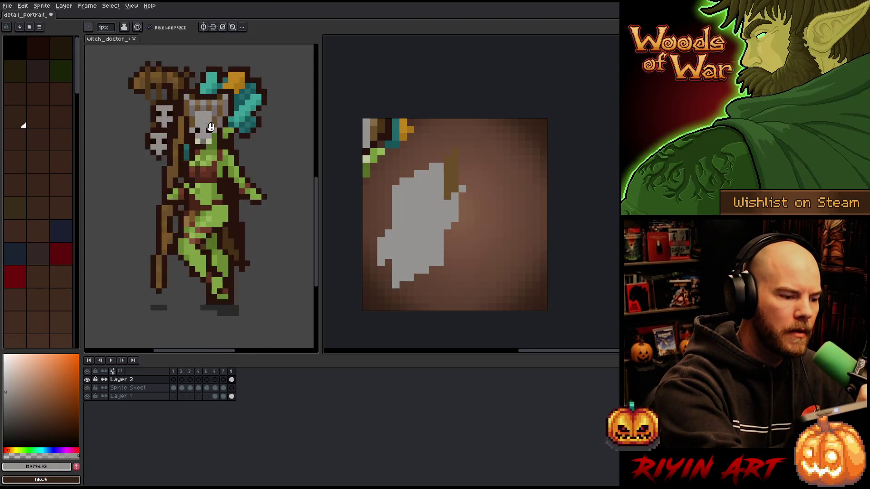
left_click(211, 127)
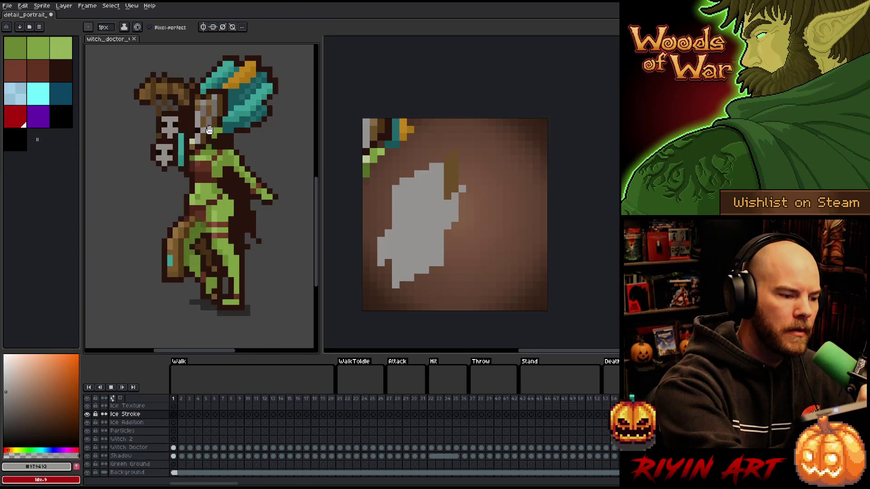
Pick a lighter grey and draw a vertical strand at the mask's top on Layer 2, frame 8.
key("Return")
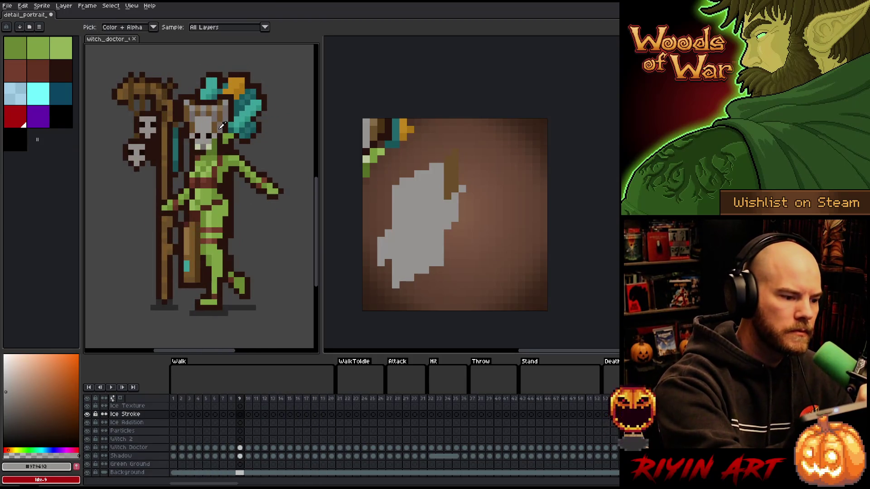
left_click(211, 127, "alt")
left_click_drag(388, 158, 389, 149)
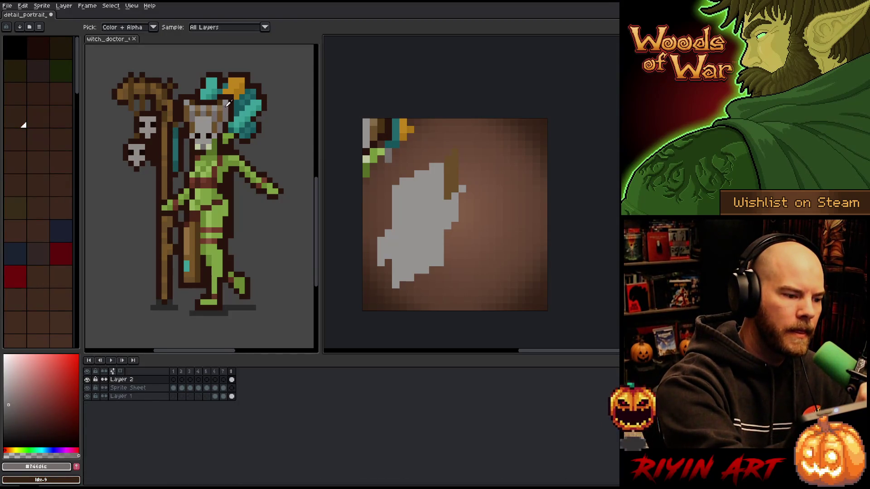
left_click(388, 154, "alt")
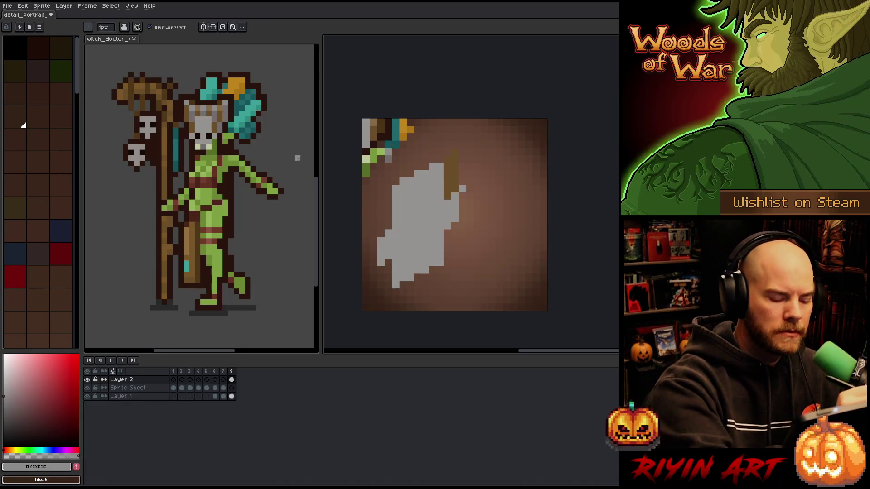
key("Return")
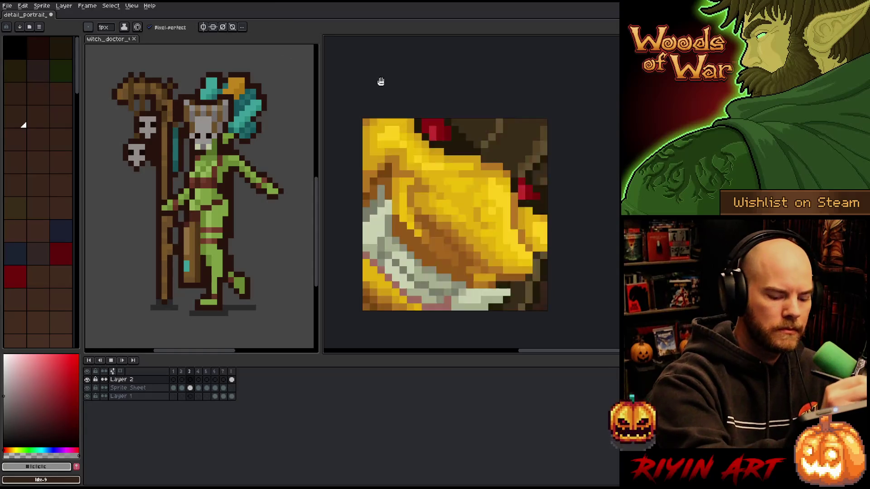
left_click(104, 40)
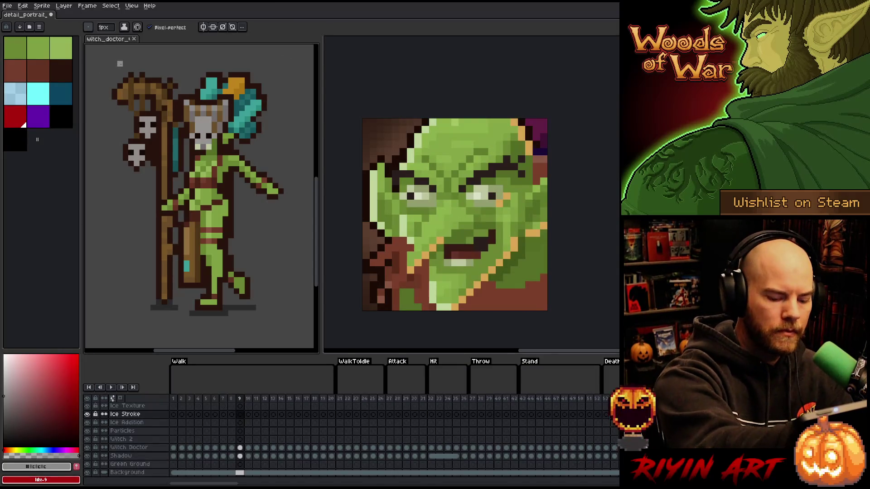
left_click(344, 345)
left_click(232, 380)
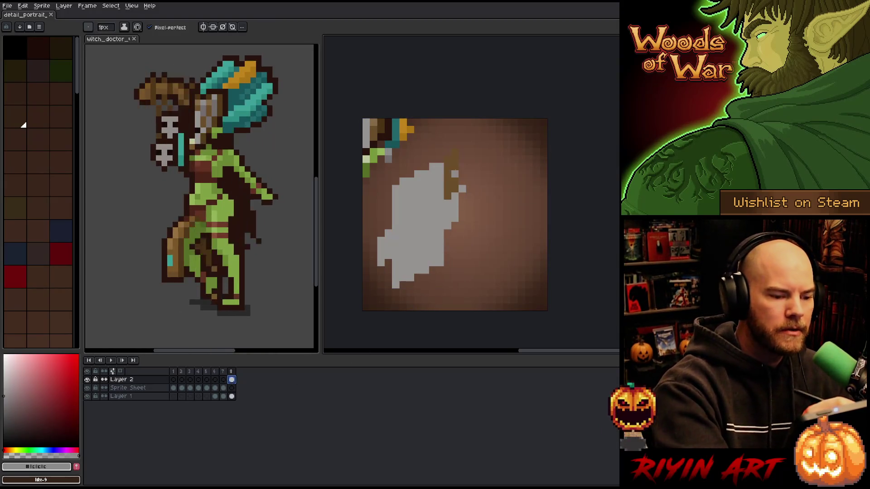
left_click_drag(462, 181, 462, 156)
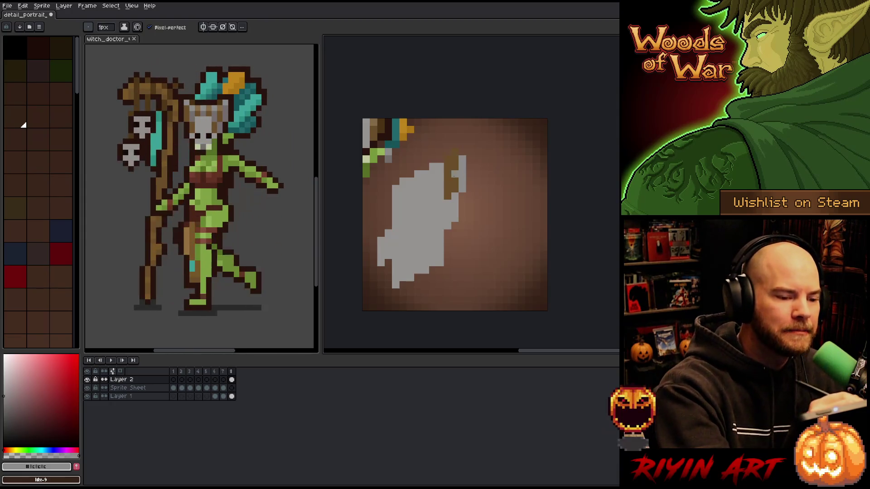
Sample the portrait's greys and paint grey columns rising above the mask, undoing one overshoot.
left_click(455, 174)
left_click(466, 145, "alt")
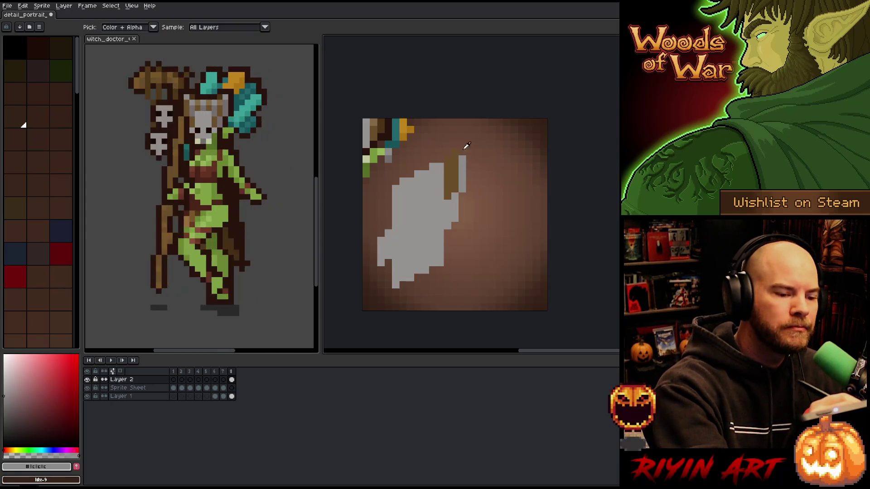
mouse_move(462, 148)
left_mouse_down()
mouse_move(462, 156)
mouse_move(462, 134)
left_mouse_up()
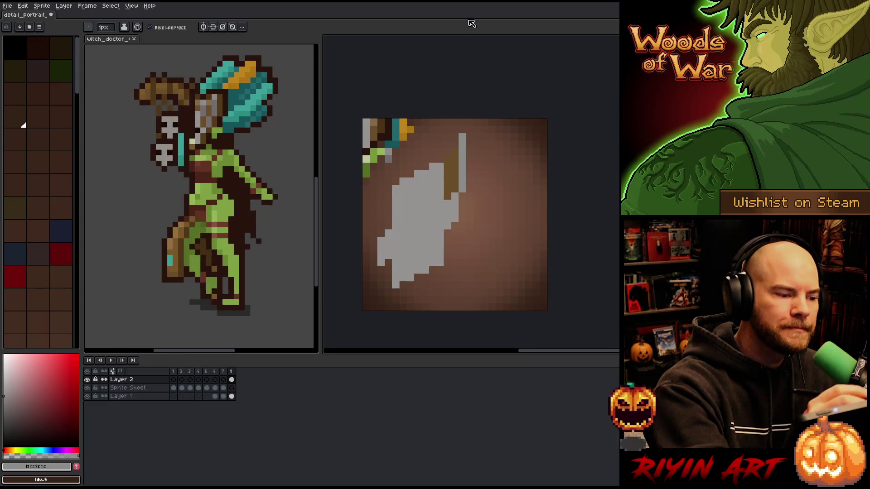
key("ctrl+z")
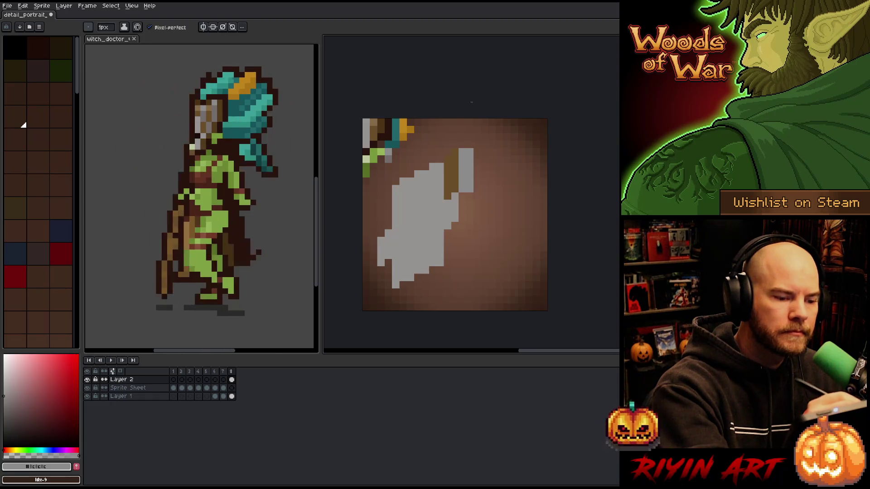
mouse_move(470, 174)
left_mouse_down()
mouse_move(470, 182)
mouse_move(470, 143)
mouse_move(452, 116)
left_mouse_up()
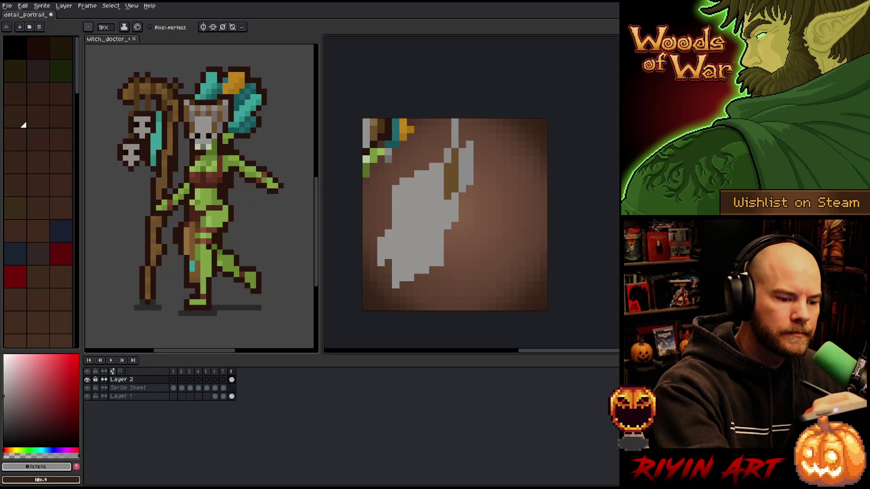
left_click_drag(448, 154, 447, 126)
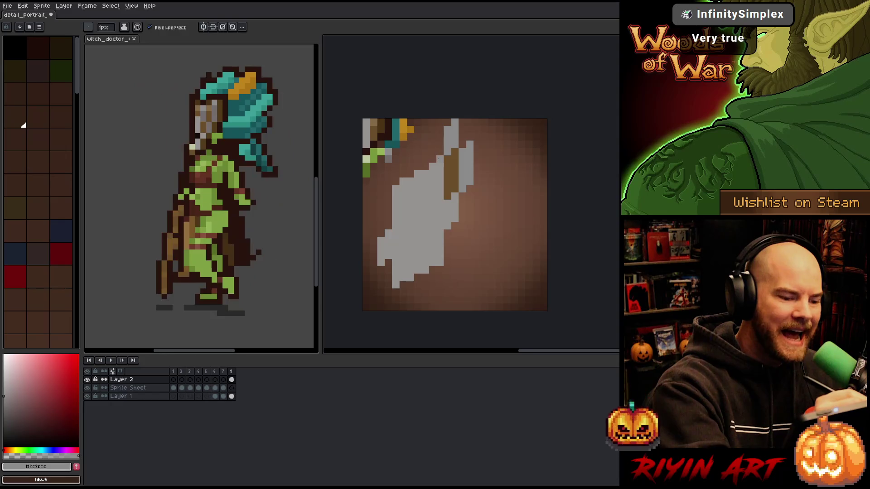
Paint more grey strands up toward the top edge, undo the last one, and paste the mask back as a floating selection.
left_click_drag(426, 167, 425, 122)
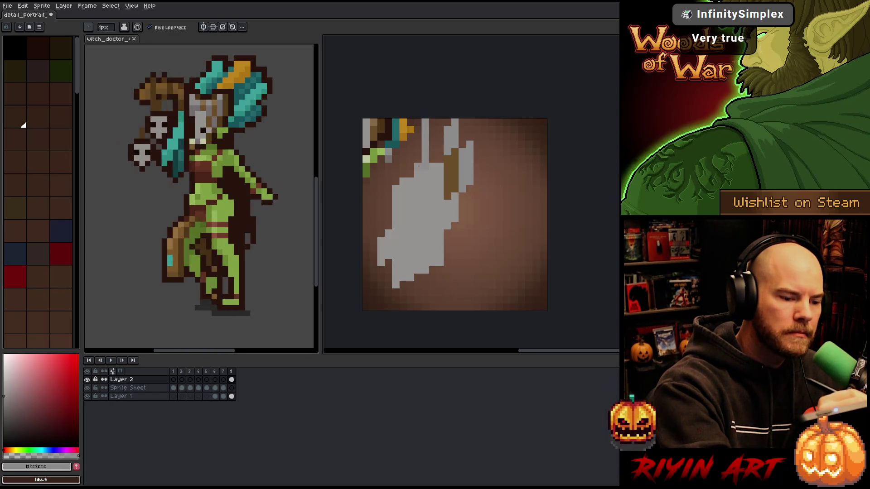
left_click_drag(395, 177, 396, 119)
key("ctrl+z")
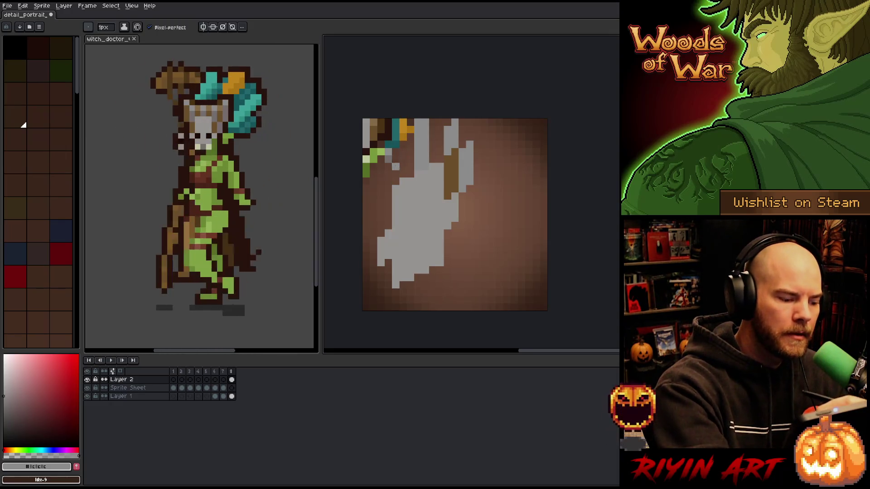
key("ctrl+v")
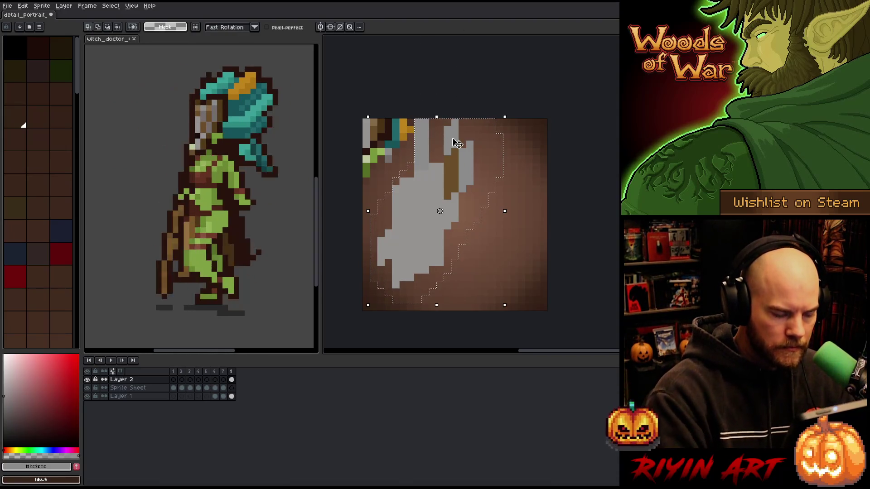
Cancel the floating paste and paste the mask onto the Sprite Sheet layer instead.
key("Escape")
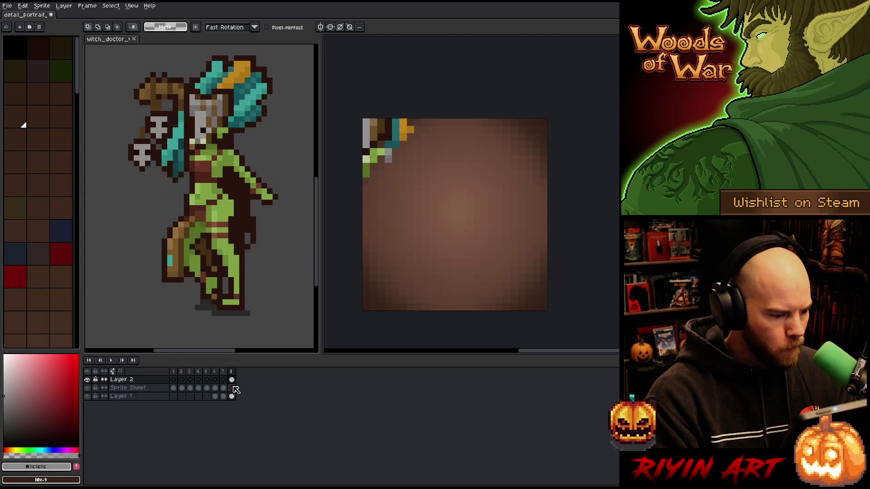
left_click(231, 389)
key("ctrl+v")
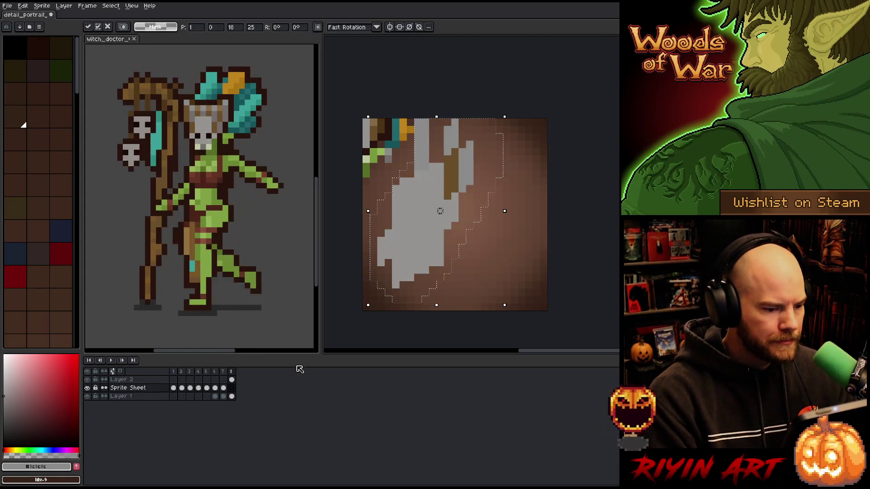
key("Return")
Move the small sprite reference on Layer 2 to the bottom-right corner, then return to Sprite Sheet.
left_click(232, 379)
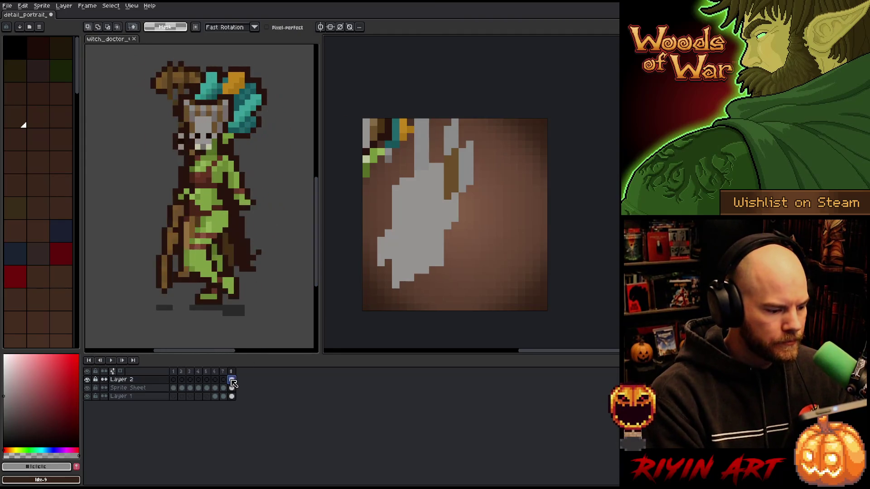
left_click_drag(382, 157, 508, 290)
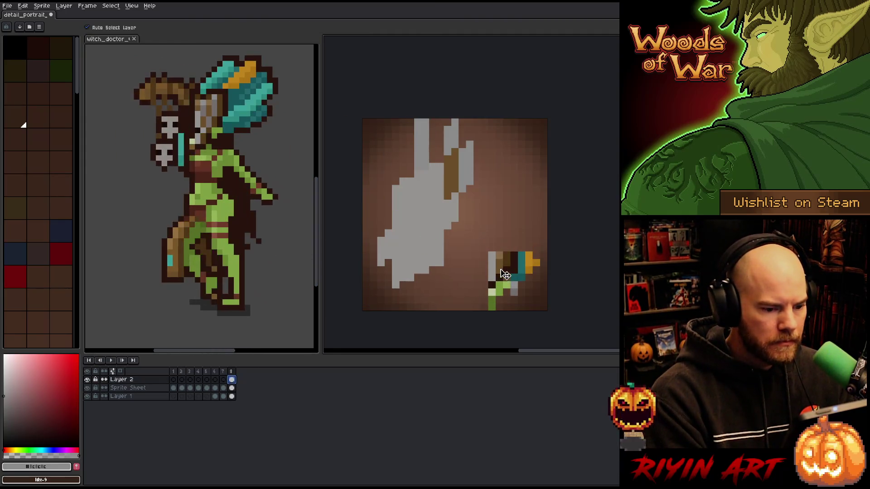
left_click(231, 387)
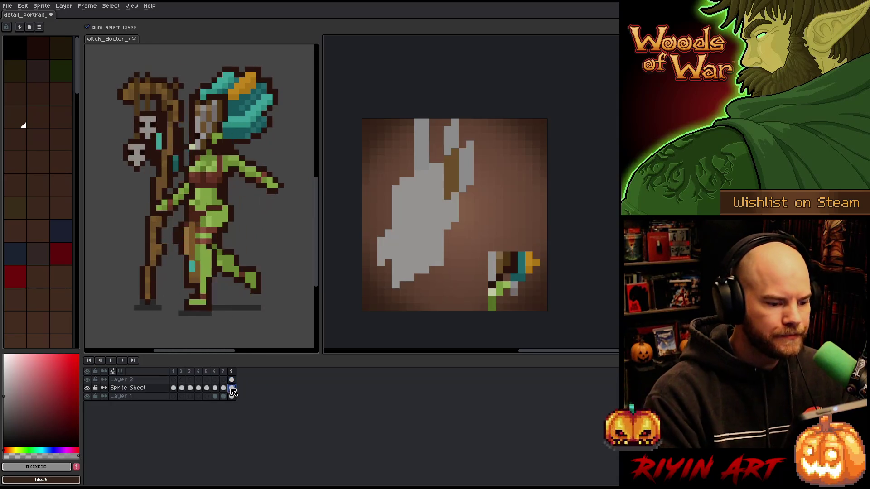
Add gray pixels and a gray strand on the mask's left edge, plus brown accent pixels.
key("b")
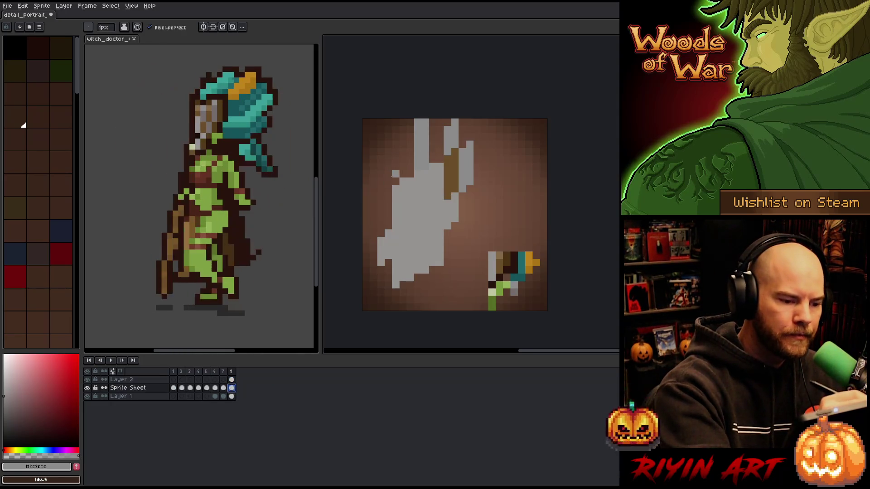
left_click(396, 195, "alt")
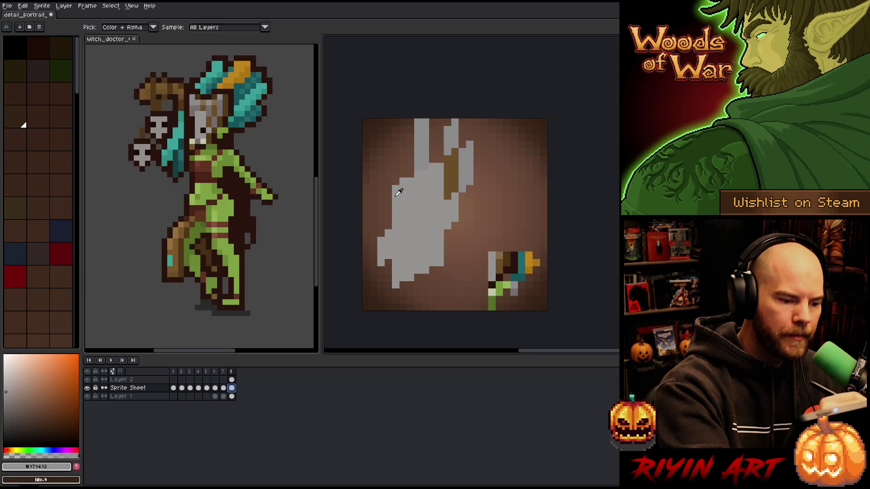
left_click(388, 196)
left_click(389, 203)
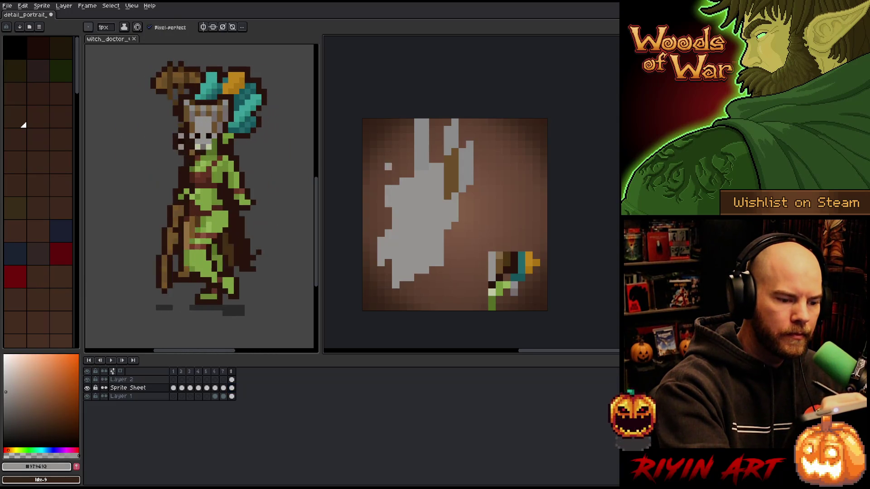
left_click(419, 155, "alt")
mouse_move(395, 182)
left_mouse_down()
mouse_move(399, 104)
mouse_move(388, 184)
left_mouse_up()
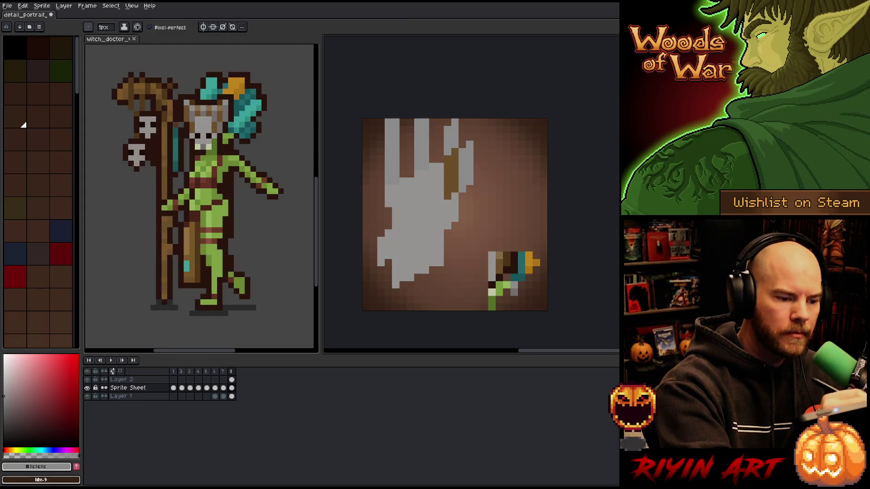
left_click(455, 166, "alt")
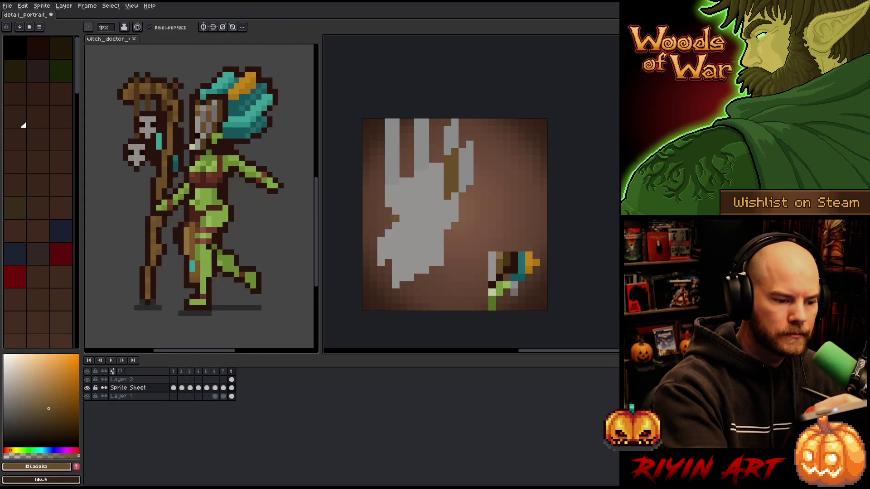
left_click(381, 196)
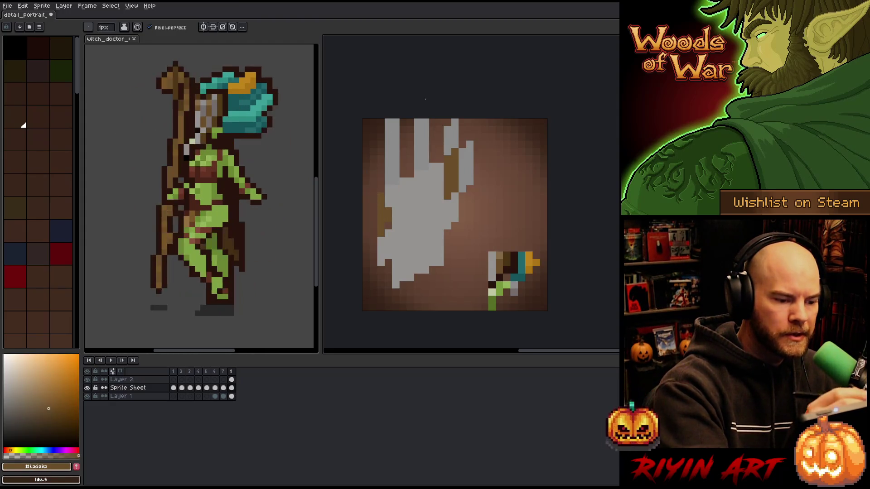
left_click(455, 144)
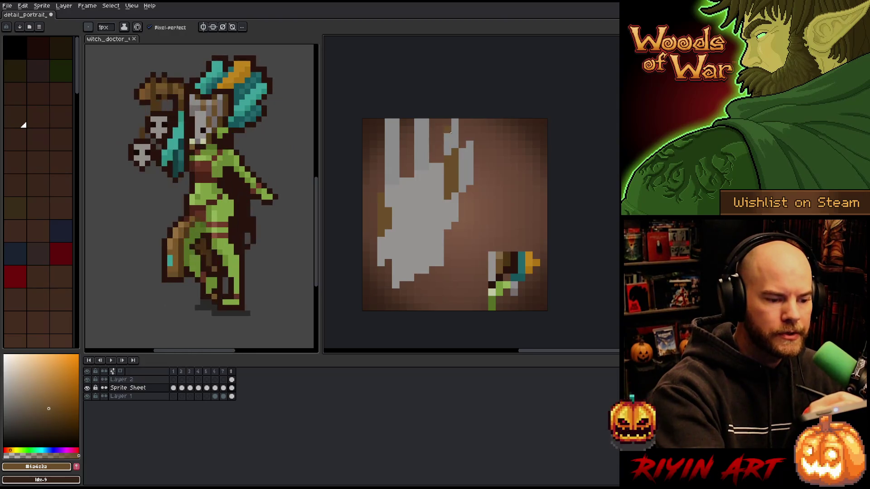
Draw a brown strip along the mask's left edge and a dark-brown strand on its upper right.
key("alt")
mouse_move(381, 134)
left_mouse_down()
mouse_move(381, 212)
mouse_move(373, 134)
left_mouse_up()
left_click_drag(439, 154, 440, 86)
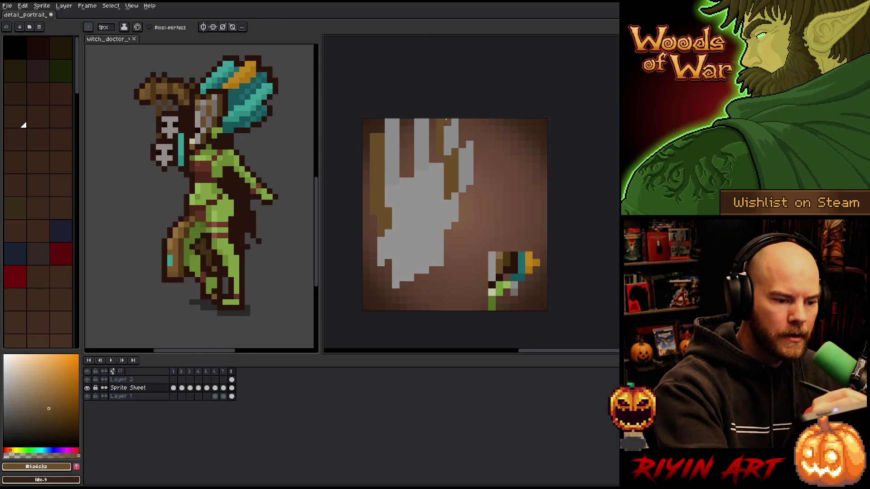
left_click(447, 120, "alt")
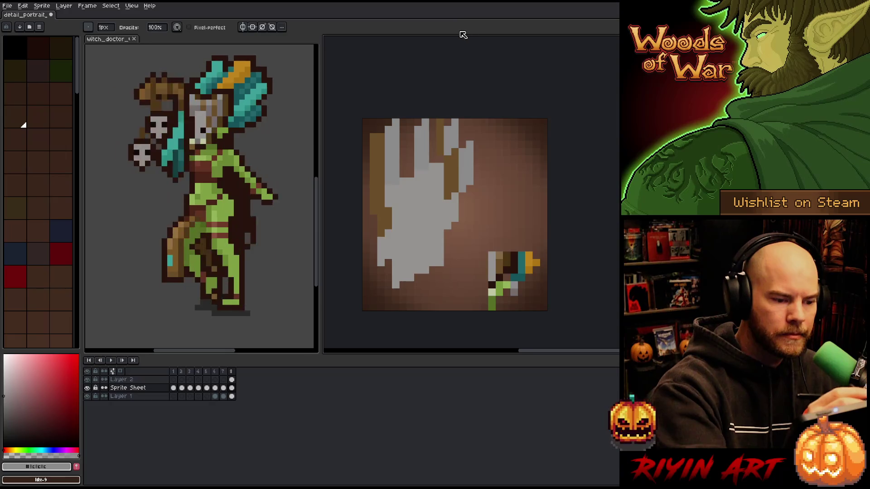
key("e")
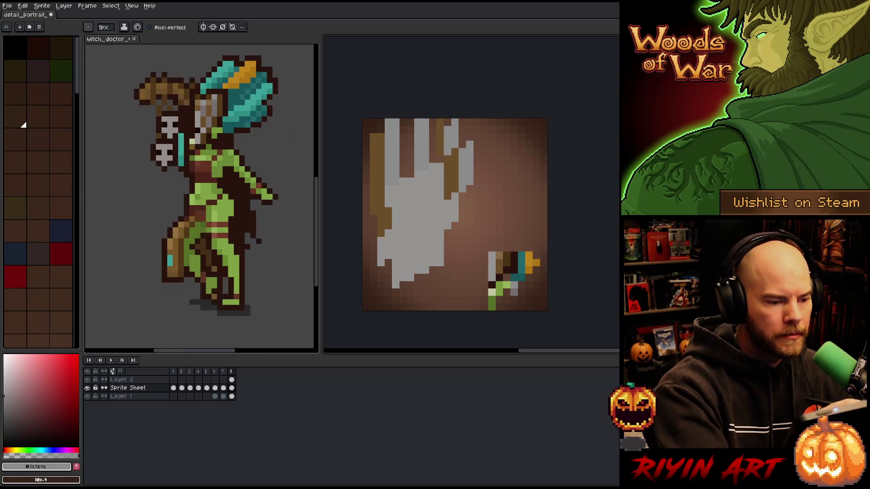
Paint a short brown strand near the top and gray pixels down the mask's left side.
left_click(376, 131, "alt")
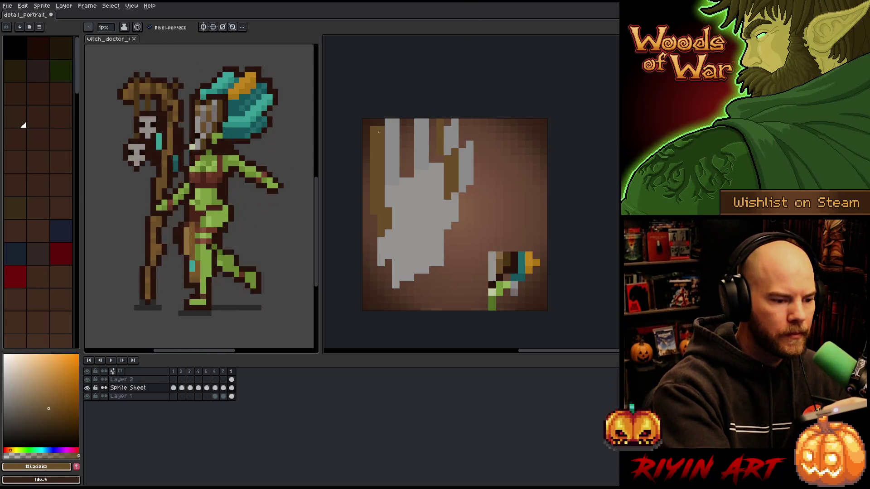
left_click(389, 132, "alt")
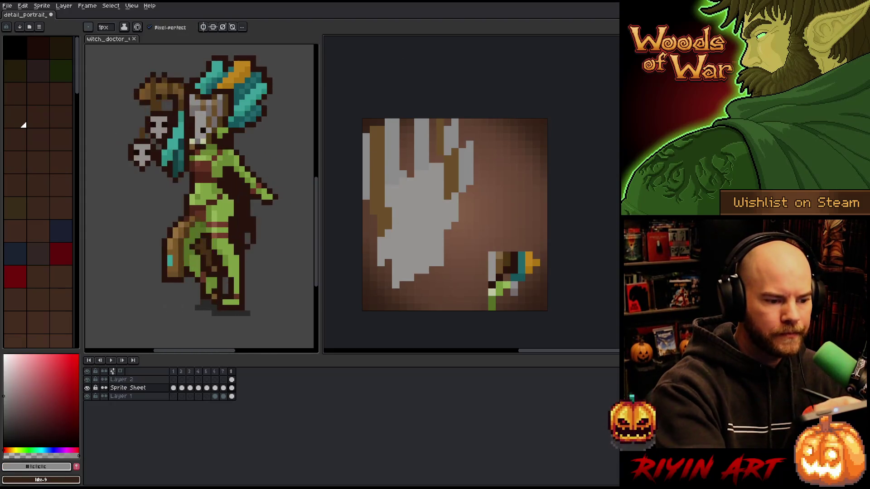
left_click(406, 152, "alt")
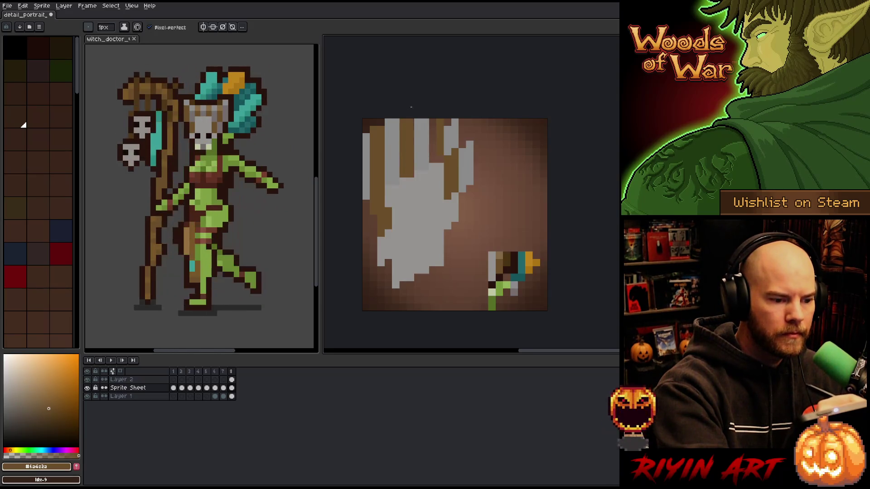
left_click_drag(433, 138, 441, 83)
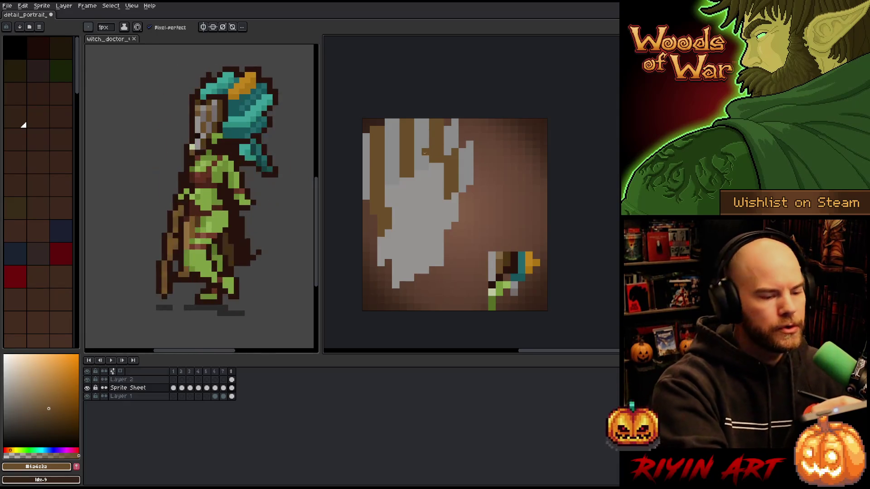
left_click(426, 149, "alt")
left_click(441, 122)
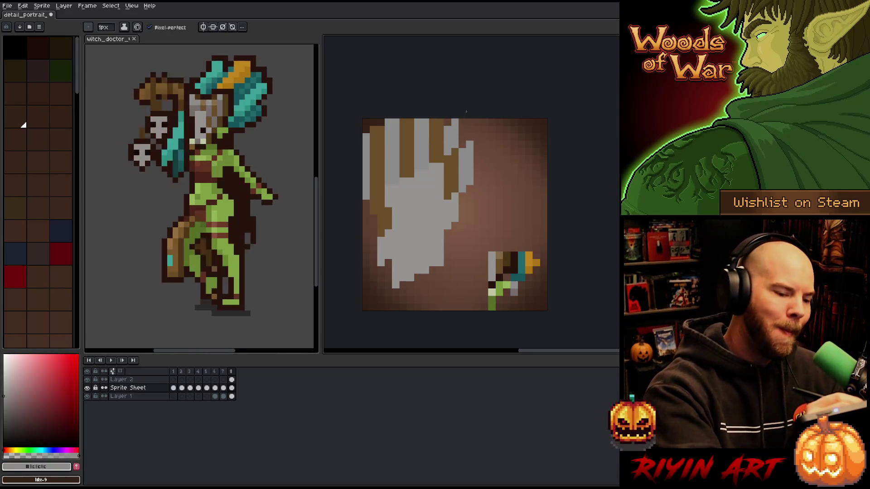
left_click(373, 219)
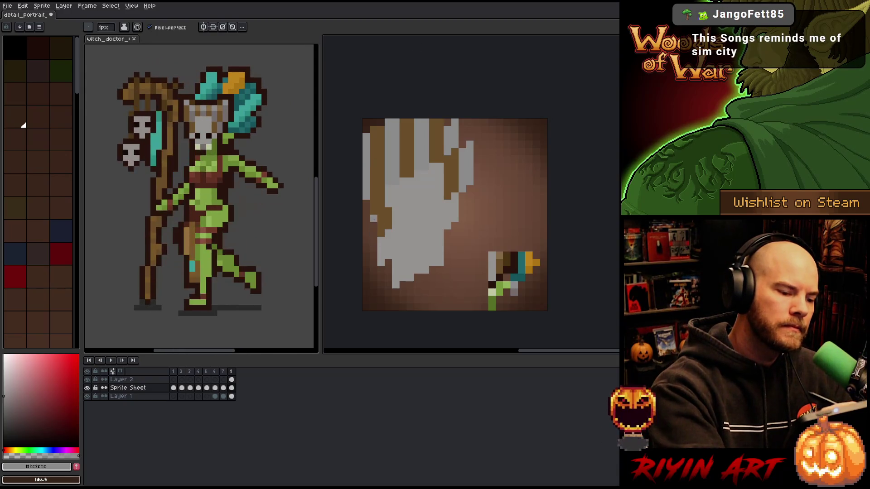
left_click_drag(374, 226, 373, 234)
left_click(374, 204)
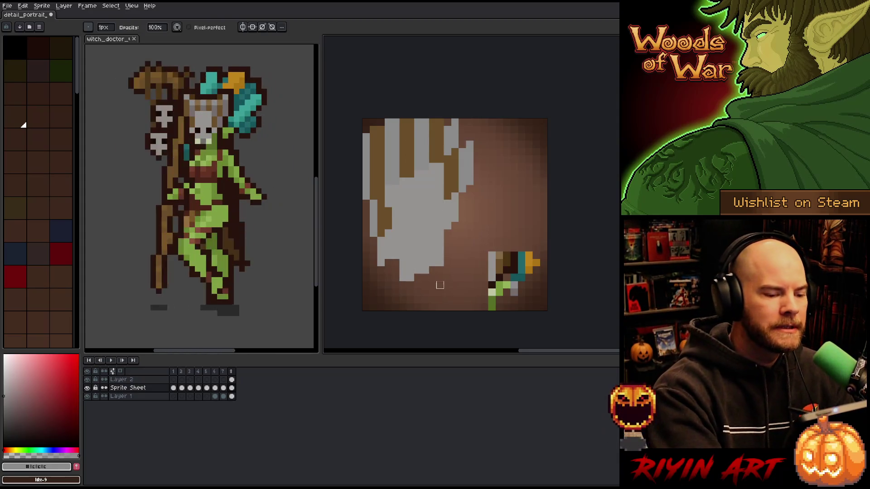
Touch up the brown and gray pixels along the top right of the strands.
left_click(431, 256, "alt")
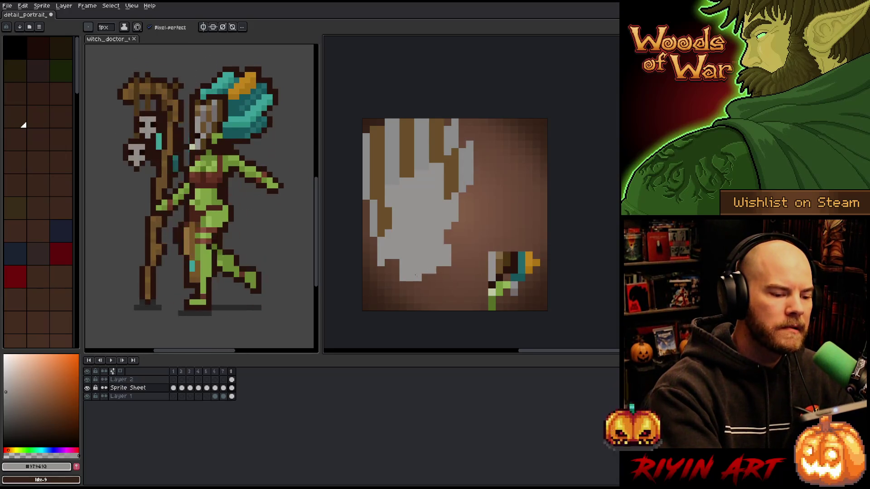
key("b")
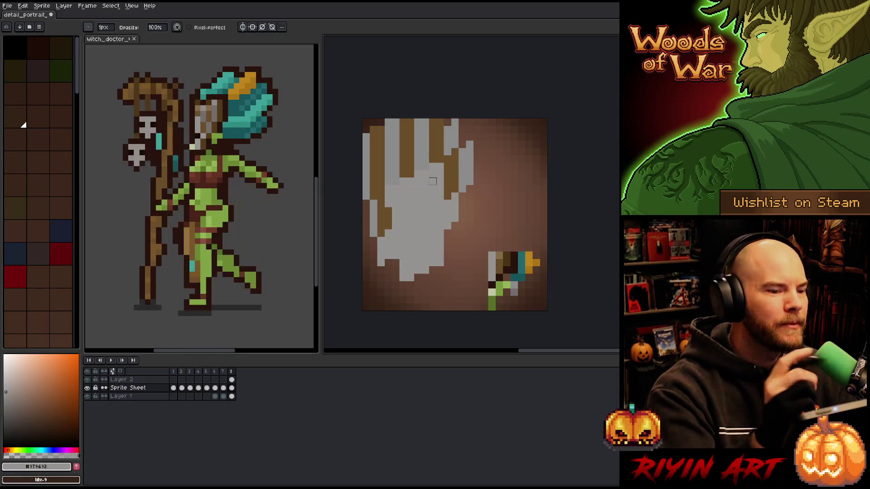
left_click(432, 181, "alt")
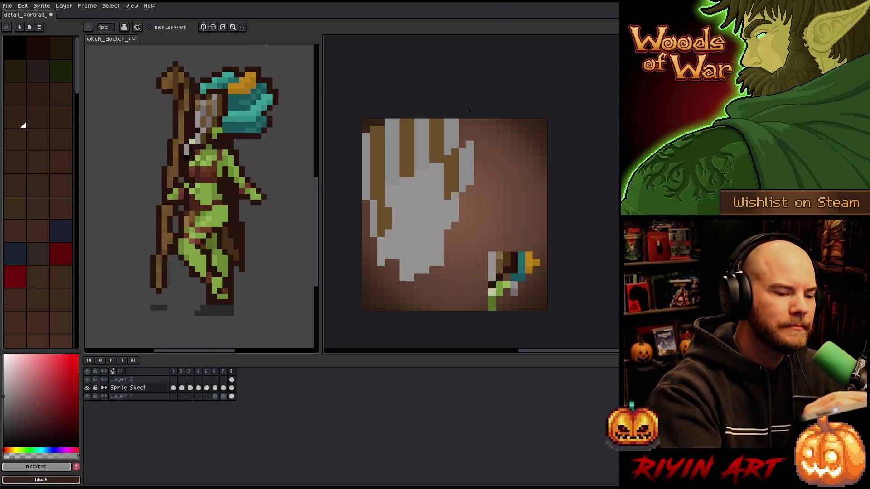
left_click(463, 144, "alt")
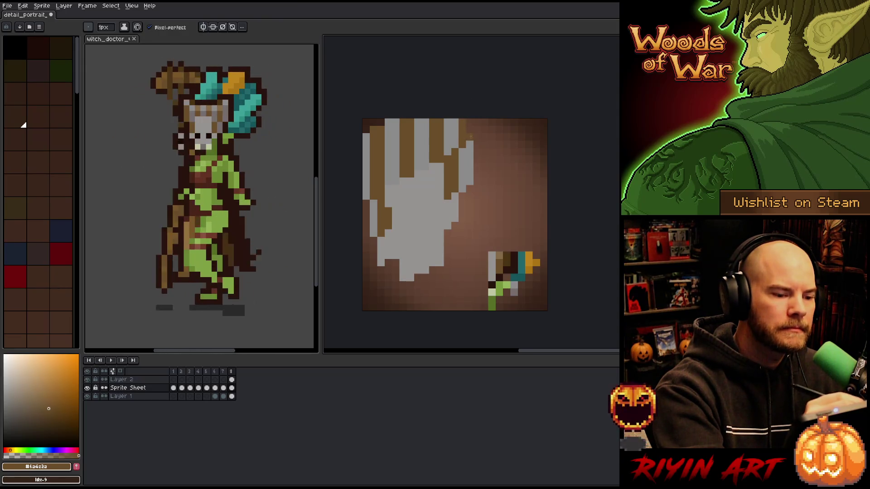
left_click(470, 126)
left_click(469, 145, "alt")
left_click(477, 133)
left_click(478, 122)
left_click(484, 129)
left_click(485, 123)
left_click(484, 137)
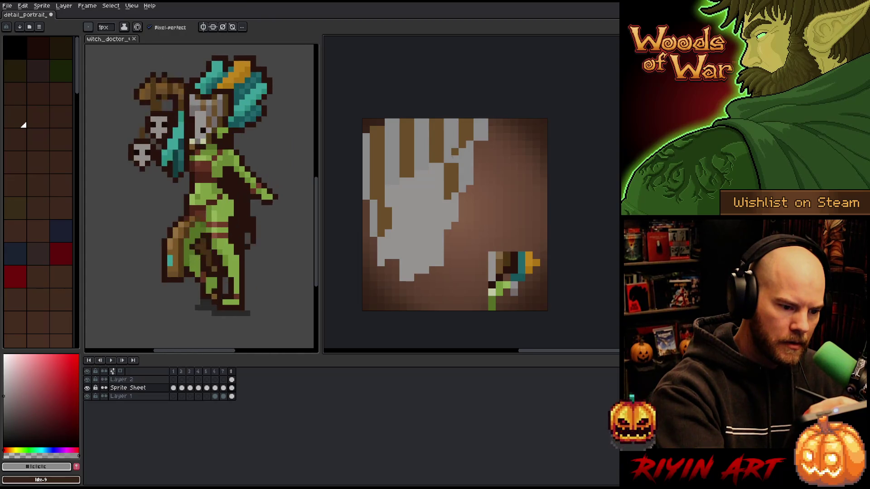
Paint a light gray column into the mask and recolour nearby tan strand pixels gray.
left_click(448, 140, "alt")
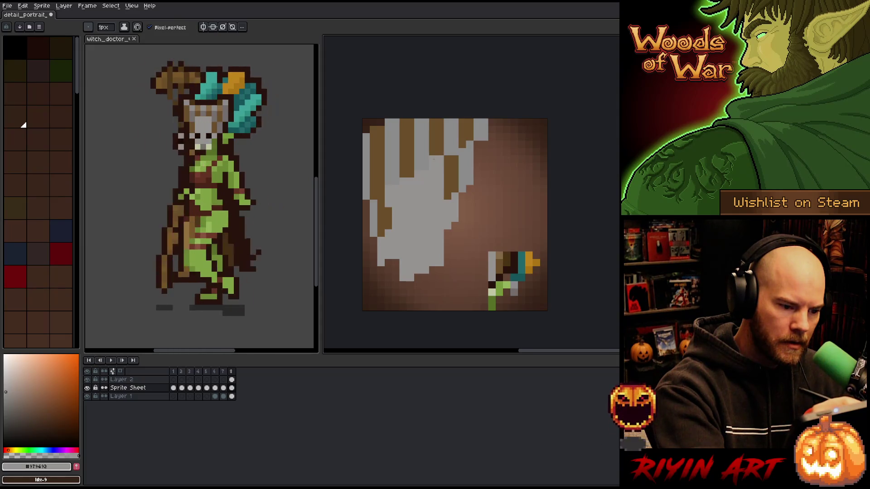
left_click(453, 130, "alt")
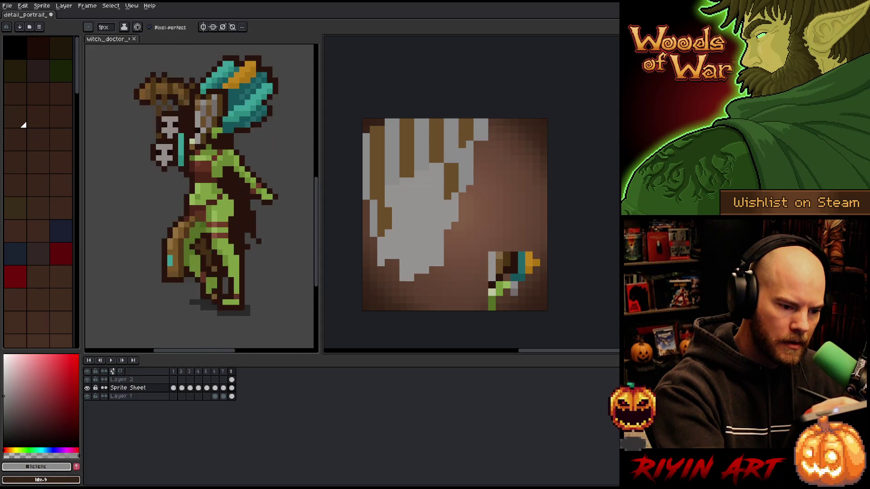
left_click(461, 159, "alt")
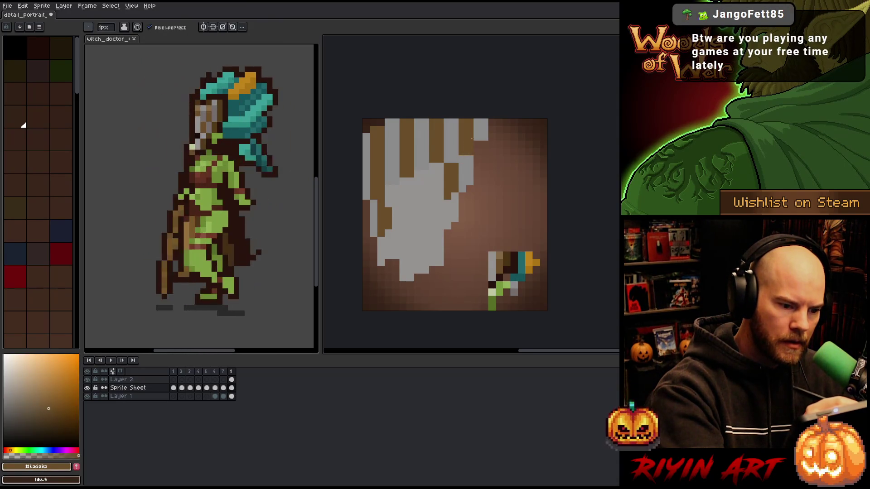
key("alt")
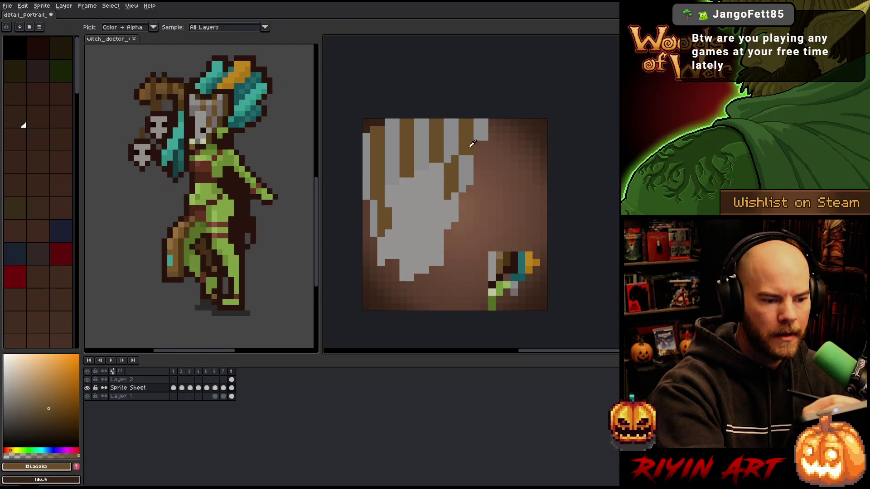
left_click(472, 144, "alt")
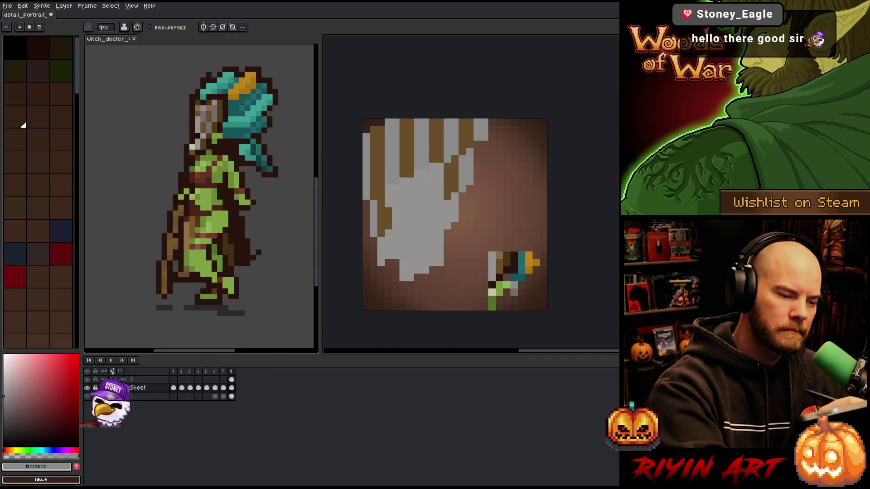
left_click_drag(380, 192, 382, 131)
left_click(373, 129)
mouse_move(374, 179)
left_mouse_down()
mouse_move(373, 197)
mouse_move(389, 121)
mouse_move(395, 163)
mouse_move(395, 121)
left_mouse_up()
left_click(399, 174, "alt")
Paint a tan strand down the portrait's left edge, then resample the tan and gray colours.
left_click_drag(366, 194, 366, 138)
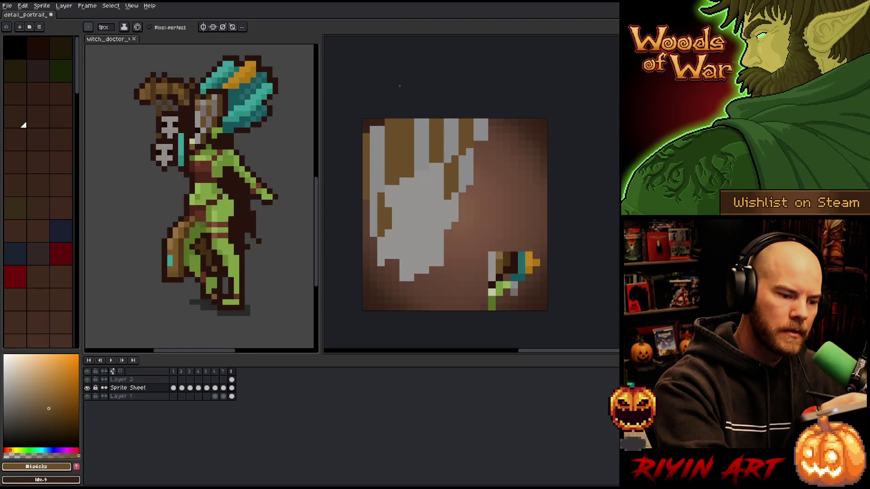
key("alt")
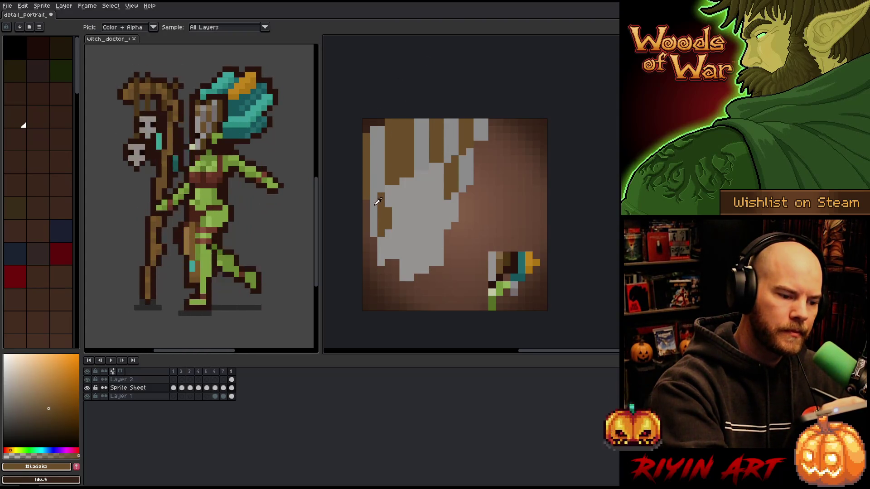
left_click(377, 201)
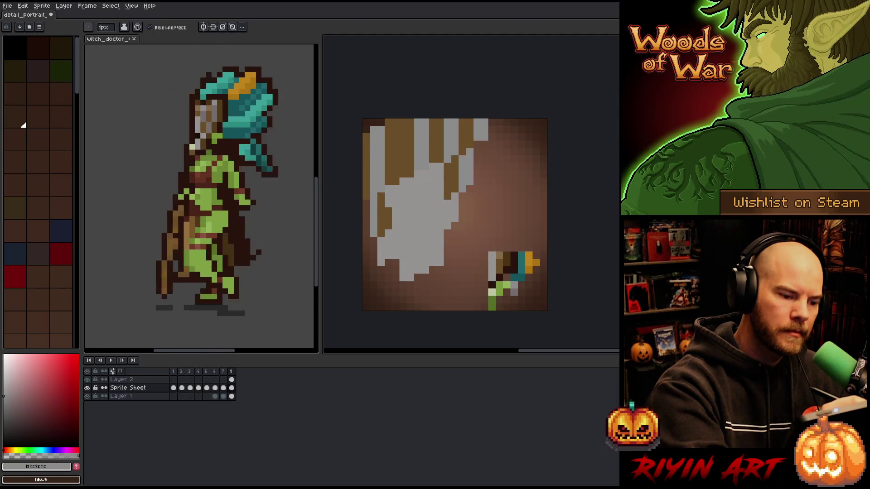
key("alt")
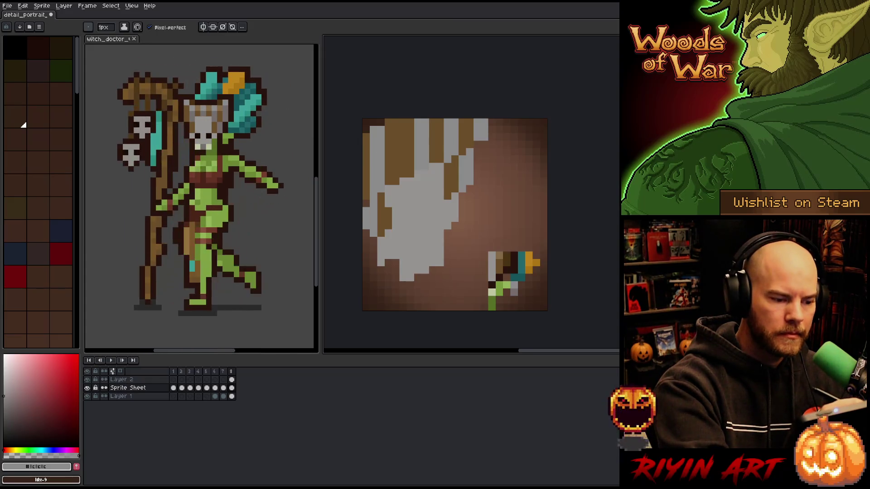
key("alt")
left_click(369, 180, "alt")
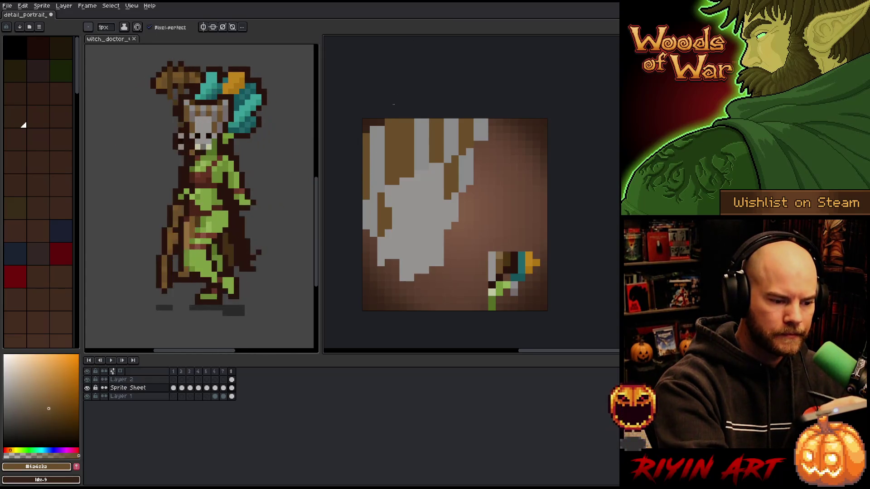
left_click(414, 90, "alt")
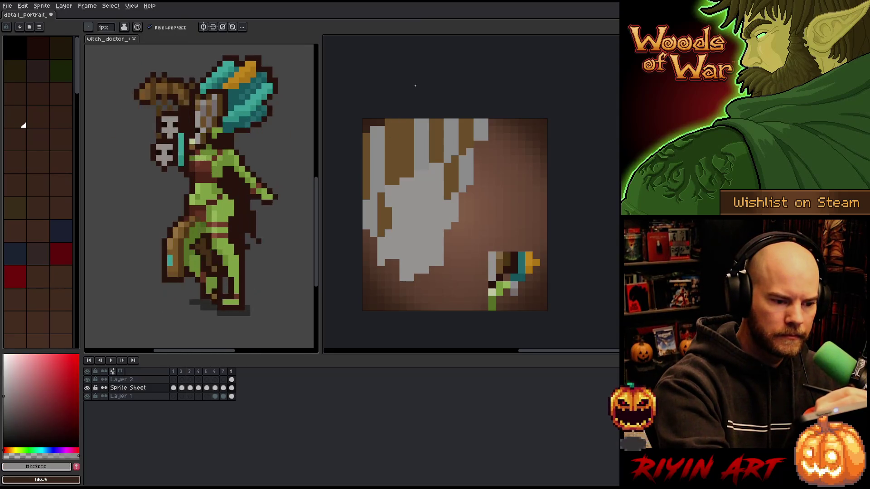
Repaint the middle strand columns in gray and tan, extending tan strands to the top edge.
left_click_drag(410, 171, 410, 119)
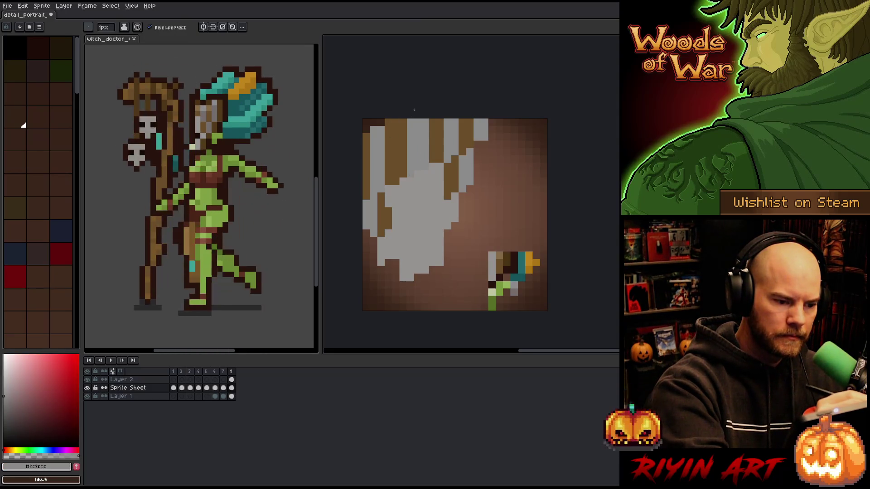
left_click(437, 154, "alt")
left_click_drag(425, 163, 425, 125)
key("ctrl+z")
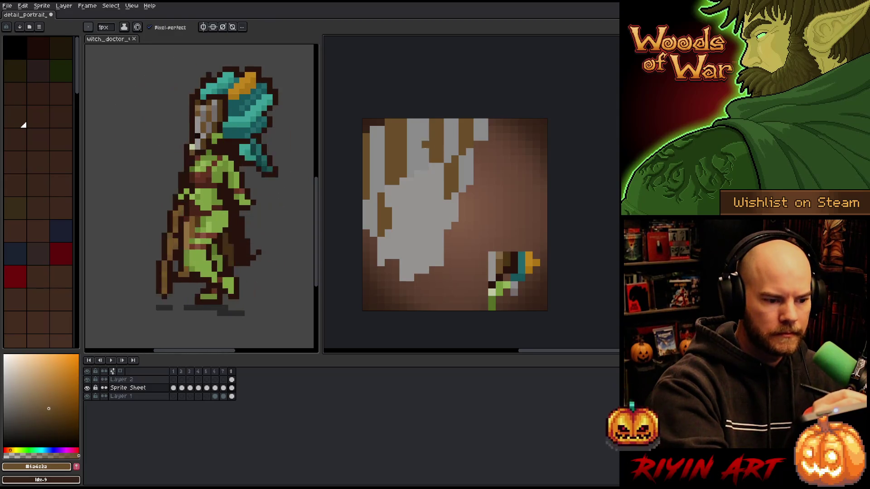
left_click_drag(426, 163, 426, 125)
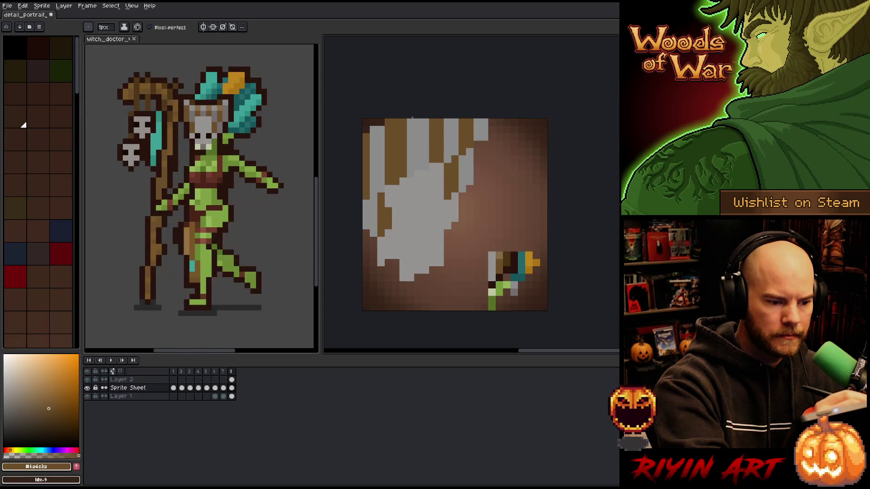
left_click_drag(426, 167, 425, 120)
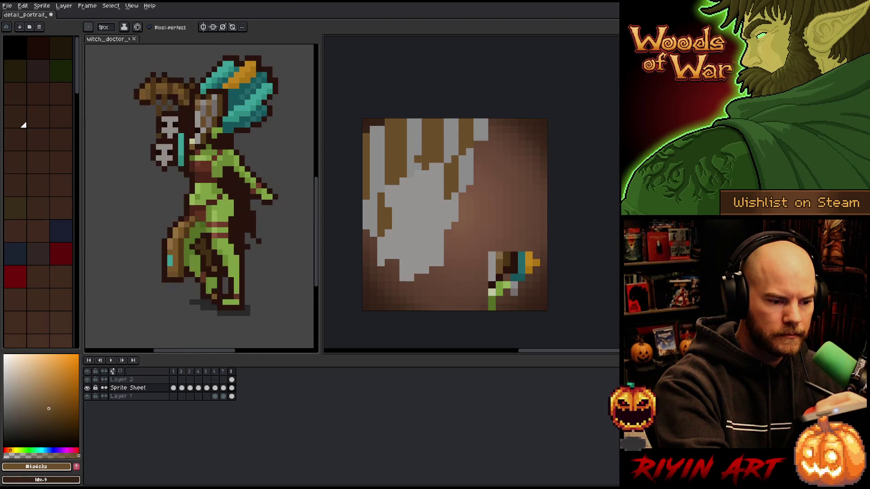
left_click_drag(418, 166, 415, 114)
Shift the strands by repainting the wide tan band gray, then sample the dark brown outline colour.
left_click_drag(410, 164, 411, 115)
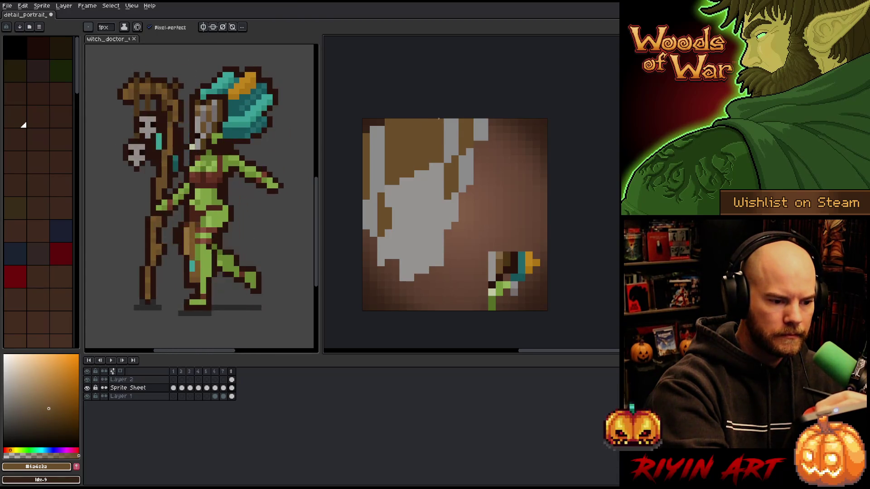
left_click(408, 179, "alt")
left_click_drag(403, 178, 403, 117)
key("ctrl+z")
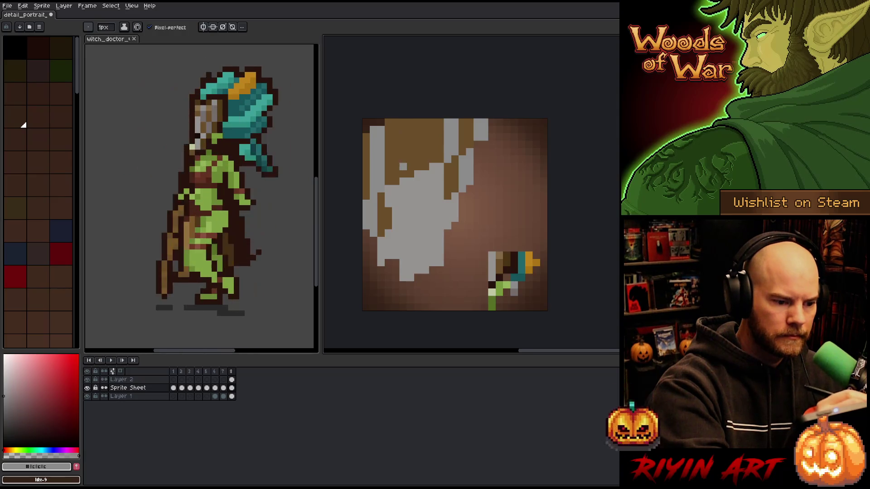
left_click_drag(395, 178, 395, 119)
mouse_move(404, 167)
left_mouse_down()
mouse_move(404, 177)
mouse_move(403, 126)
left_mouse_up()
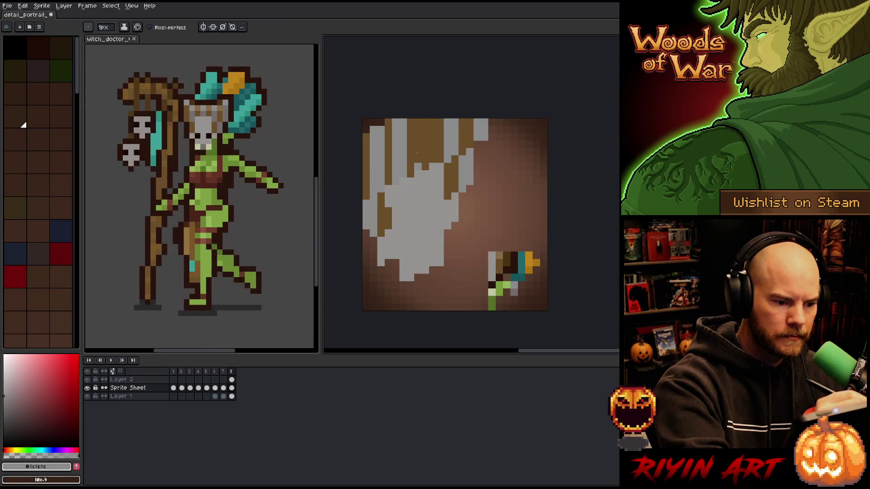
mouse_move(417, 162)
left_mouse_down()
mouse_move(417, 120)
mouse_move(425, 119)
mouse_move(418, 119)
mouse_move(417, 168)
left_mouse_up()
key("ctrl+z")
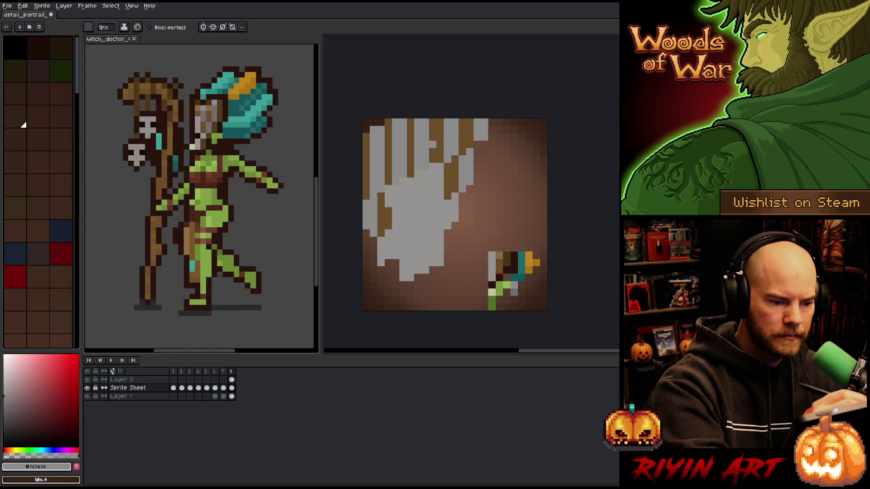
left_click(440, 163, "alt")
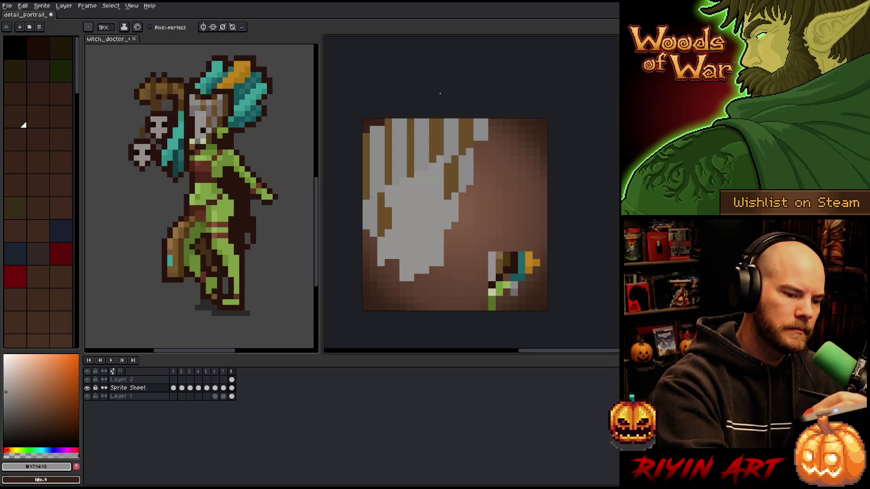
left_click(513, 266, "alt")
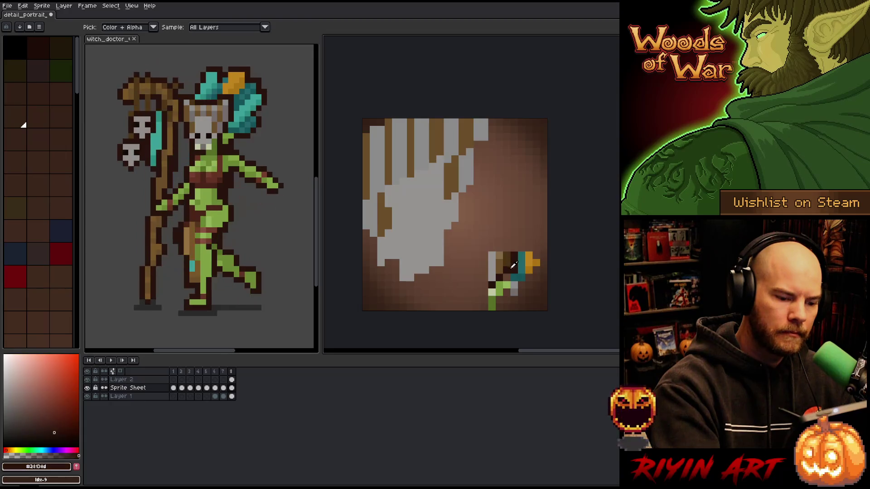
Pick a mid brown and outline the gray shape's lower-left edge with it.
left_click(492, 225, "alt")
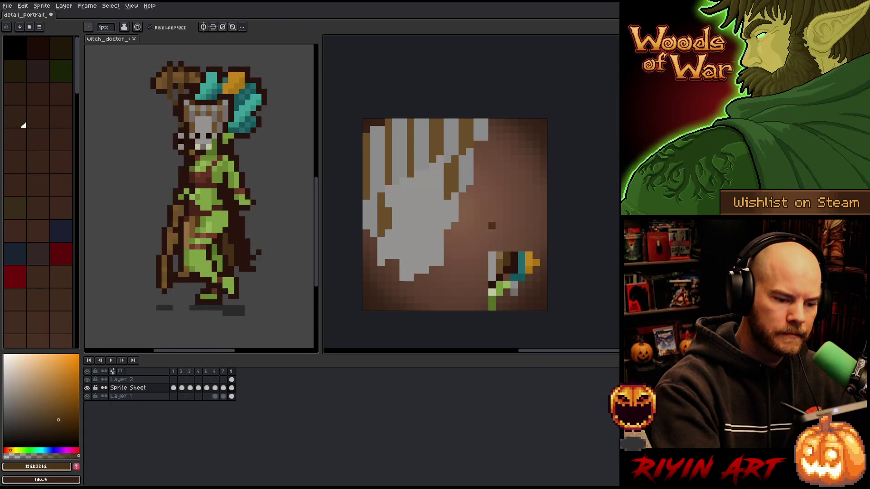
mouse_move(462, 204)
left_mouse_down()
mouse_move(447, 262)
mouse_move(417, 277)
mouse_move(395, 271)
mouse_move(373, 237)
left_mouse_up()
left_click(404, 285)
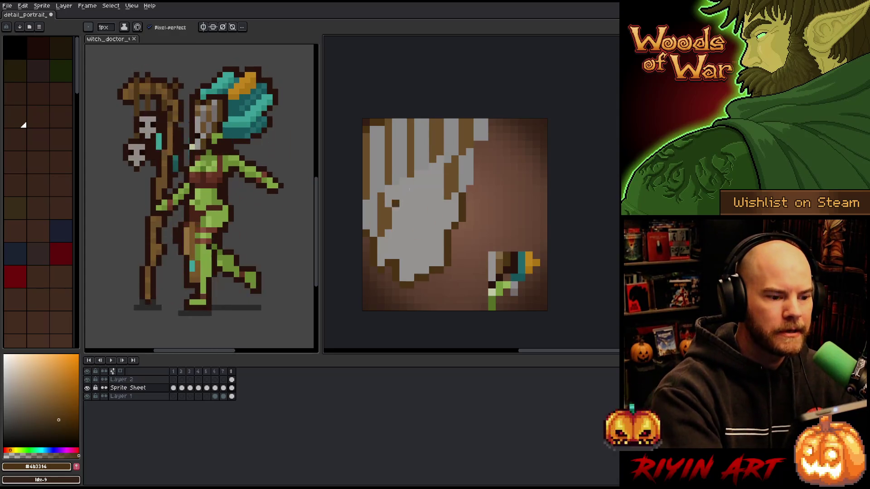
key("i")
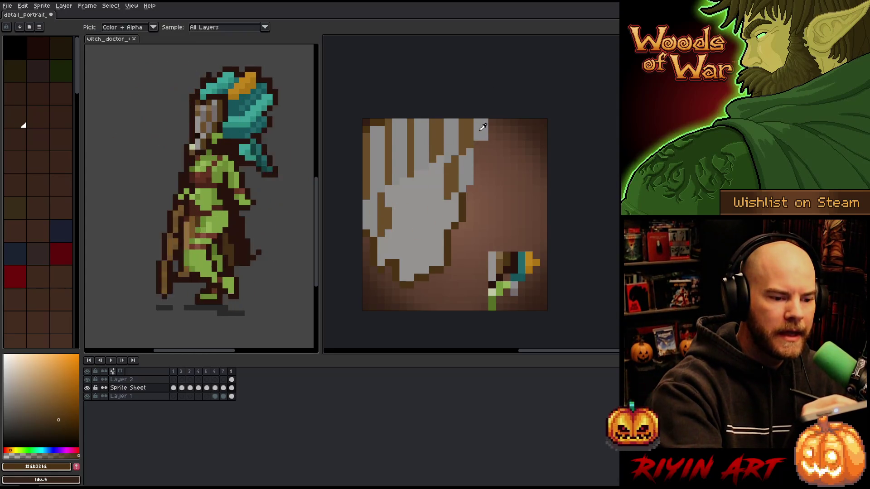
key("b")
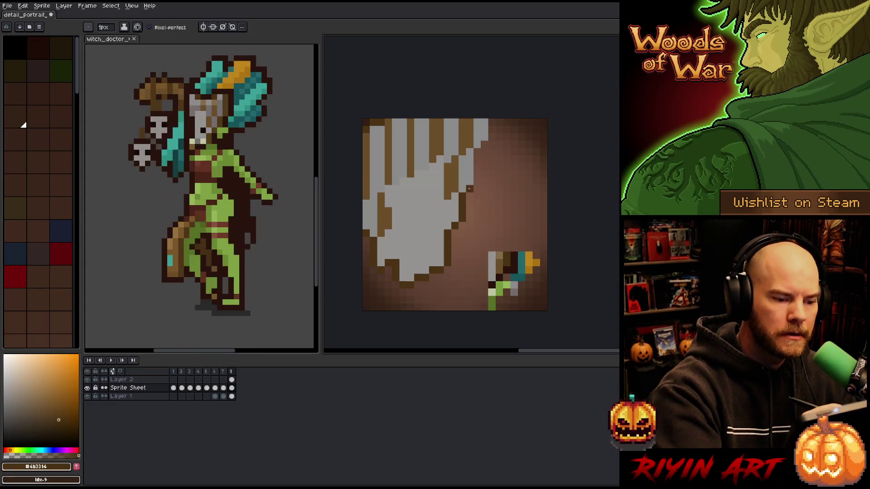
Outline the gray shape's right edge, top right and bottom edge with dark pixels.
left_click_drag(477, 182, 476, 156)
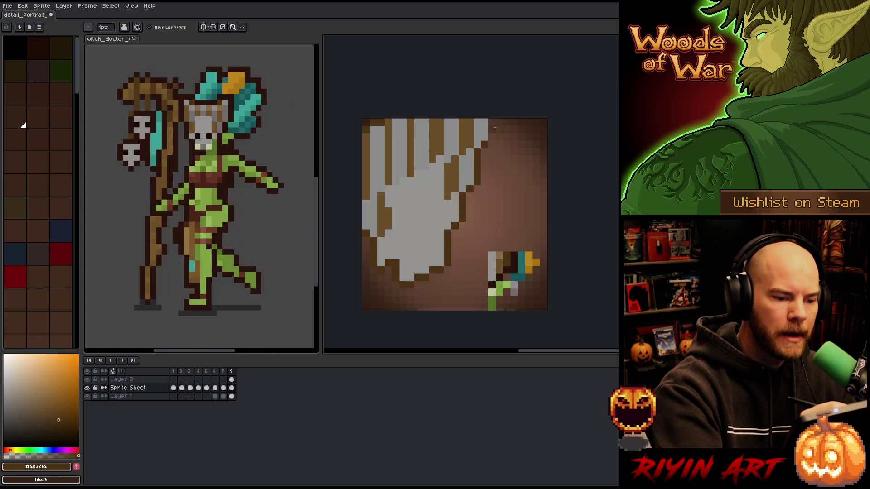
left_click_drag(495, 128, 493, 138)
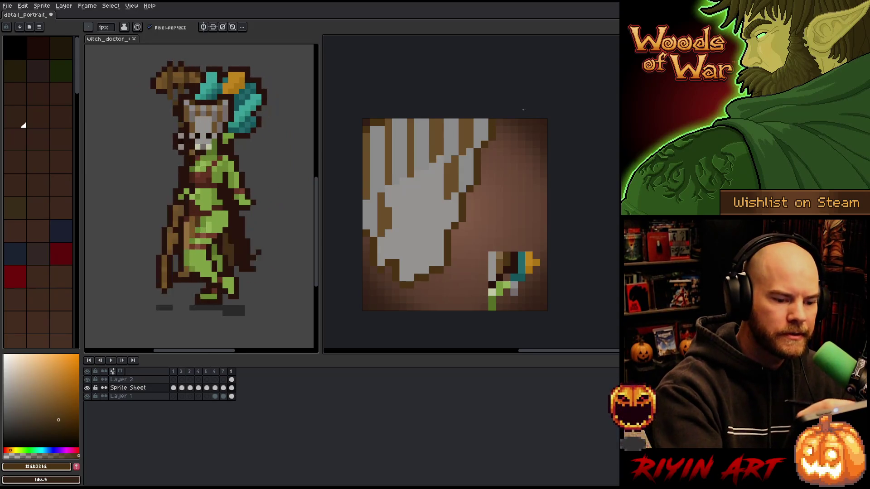
left_click(499, 124, "alt")
mouse_move(499, 120)
left_mouse_down()
mouse_move(454, 262)
mouse_move(404, 292)
mouse_move(388, 292)
mouse_move(389, 267)
left_mouse_up()
left_click(407, 281, "alt")
left_click(406, 285, "alt")
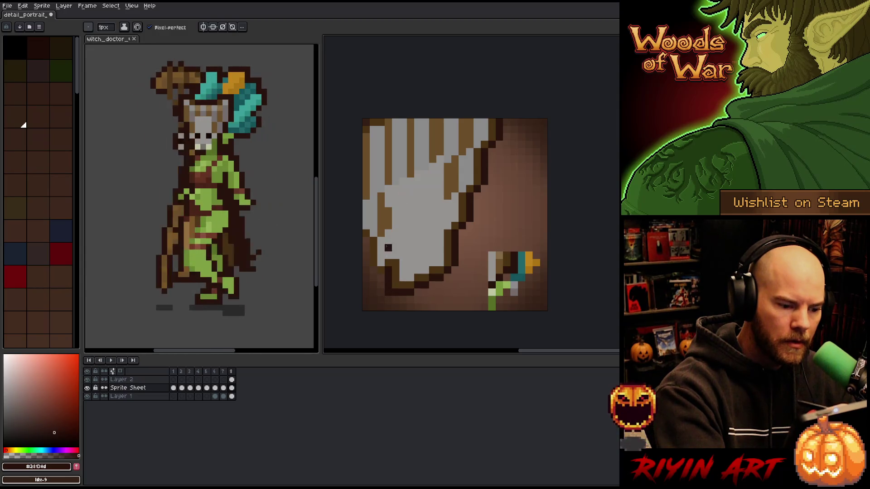
Sample the darkest outline brown and a new drawing colour from the portrait.
left_click(383, 271, "alt")
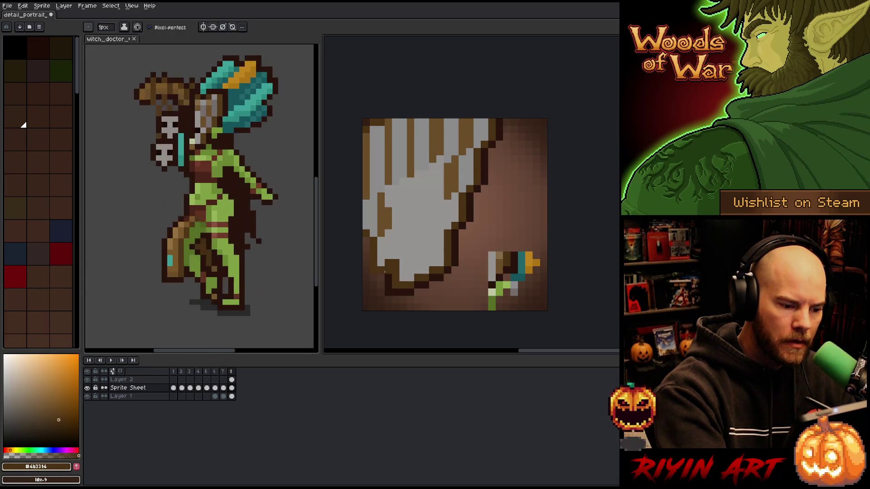
left_click(378, 276, "alt")
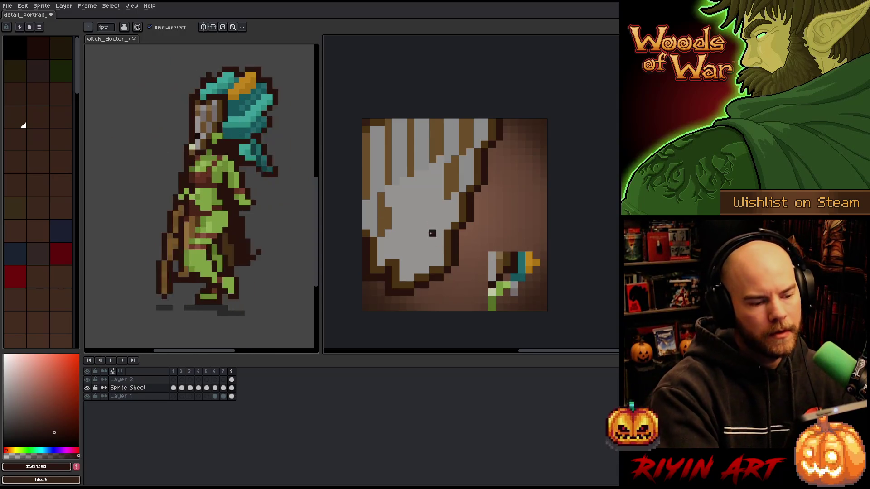
key("alt")
left_click(409, 217, "alt")
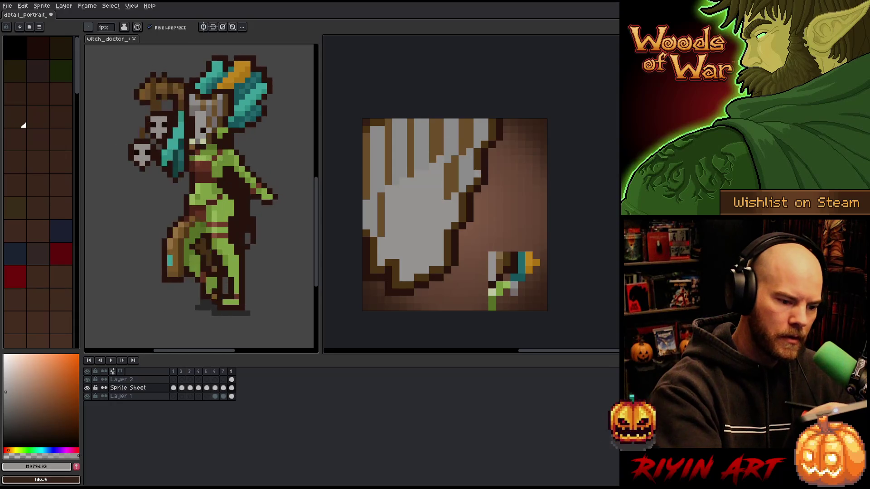
key("alt")
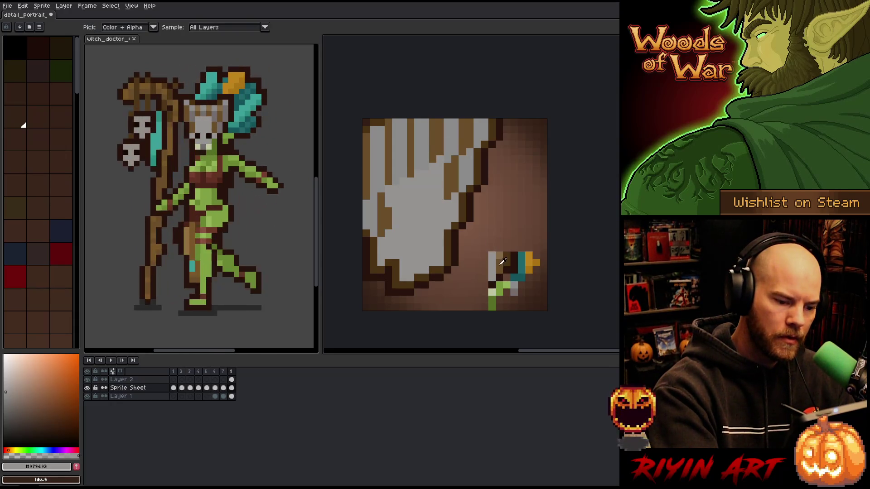
Sample brown and dot small eye-hole patches onto the gray mask.
left_click(514, 259, "alt")
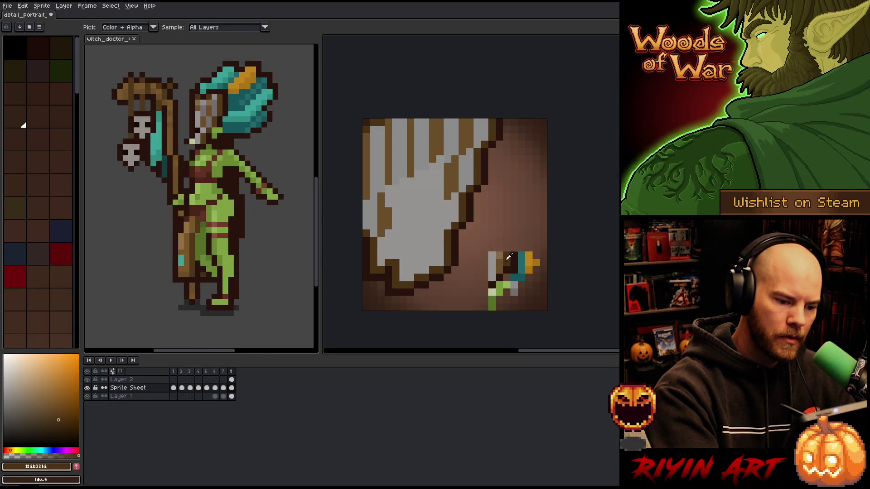
left_click(403, 207)
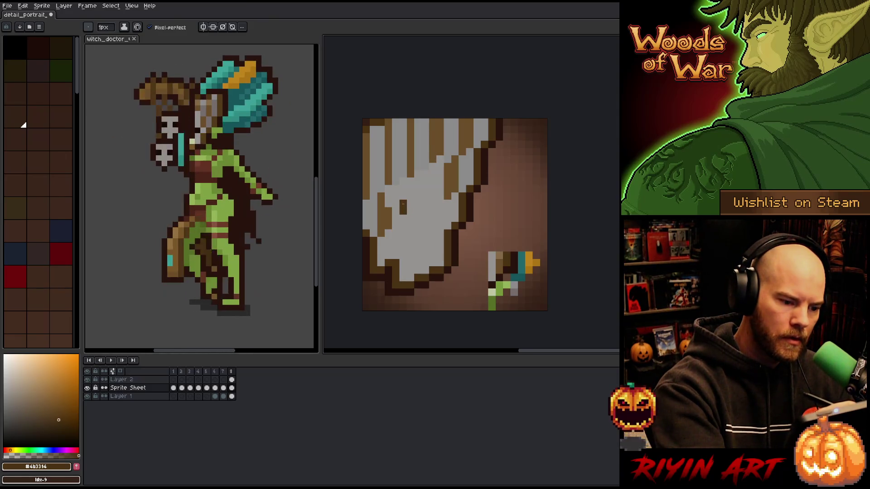
left_click(411, 197)
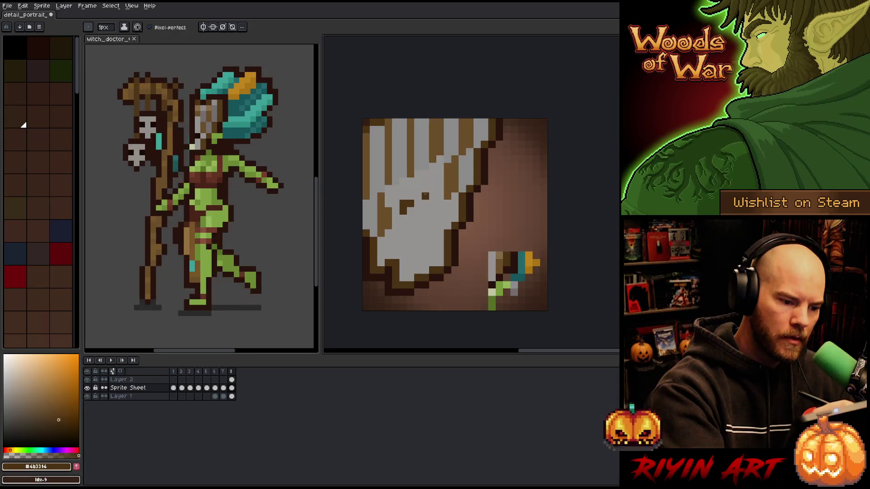
left_click_drag(432, 194, 432, 204)
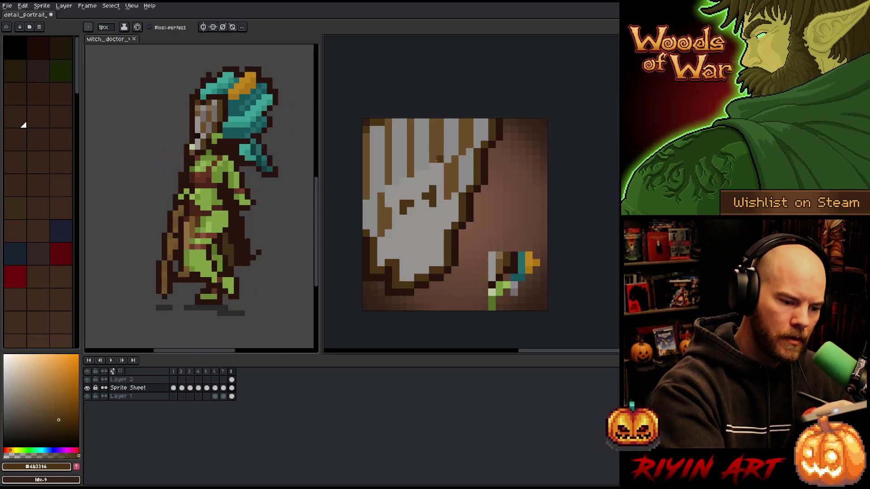
left_click(403, 219)
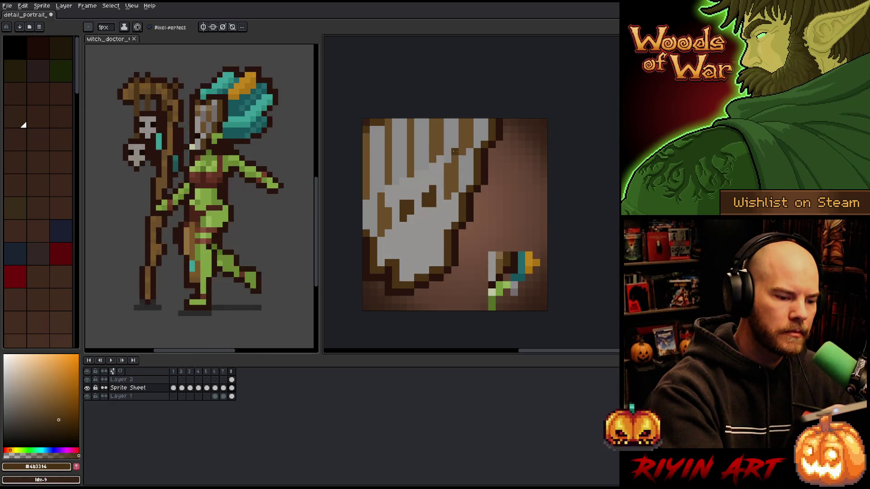
Trace a Lasso selection around the mask's bottom, then deselect it.
key("q")
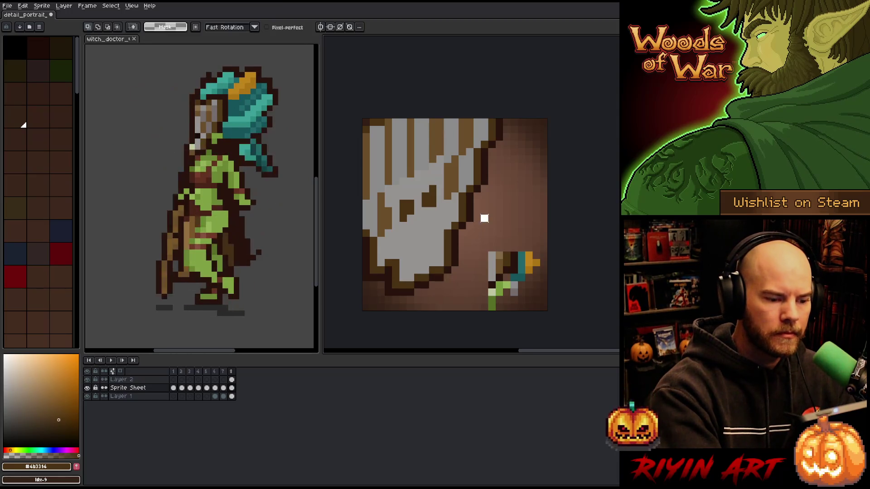
mouse_move(484, 218)
left_mouse_down()
mouse_move(444, 216)
mouse_move(388, 256)
mouse_move(442, 292)
mouse_move(462, 290)
left_mouse_up()
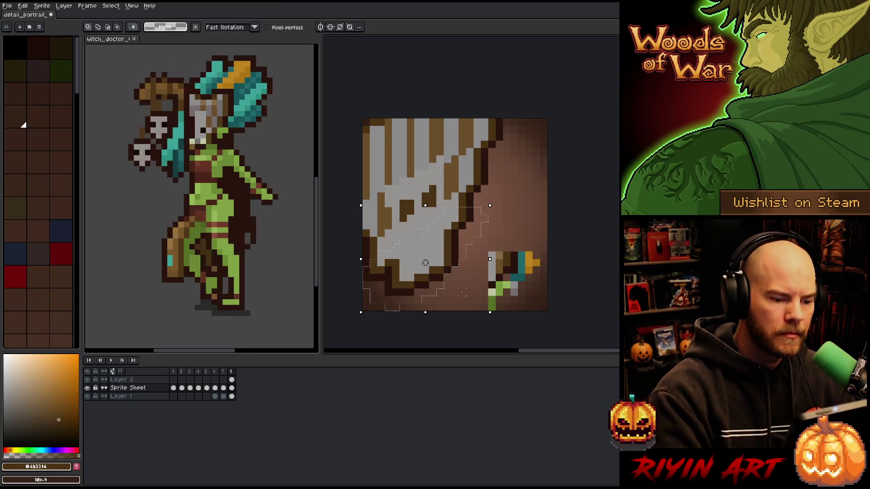
left_click(425, 256)
key("ctrl+d")
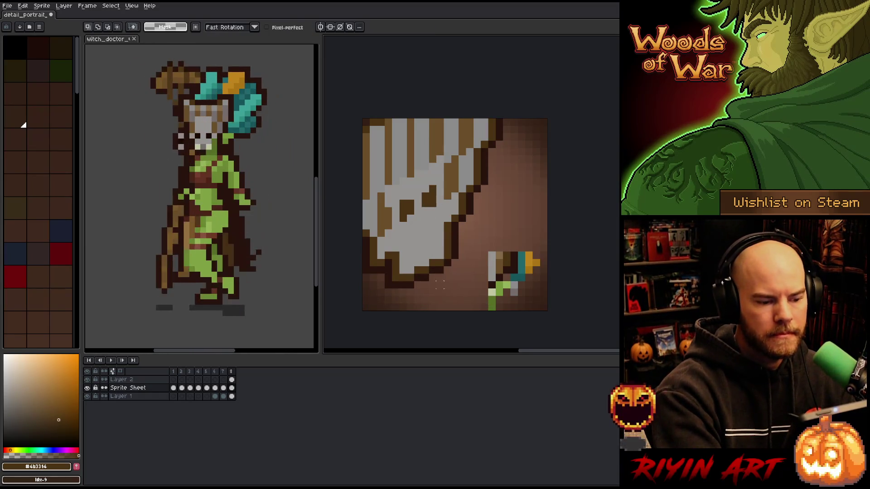
key("b")
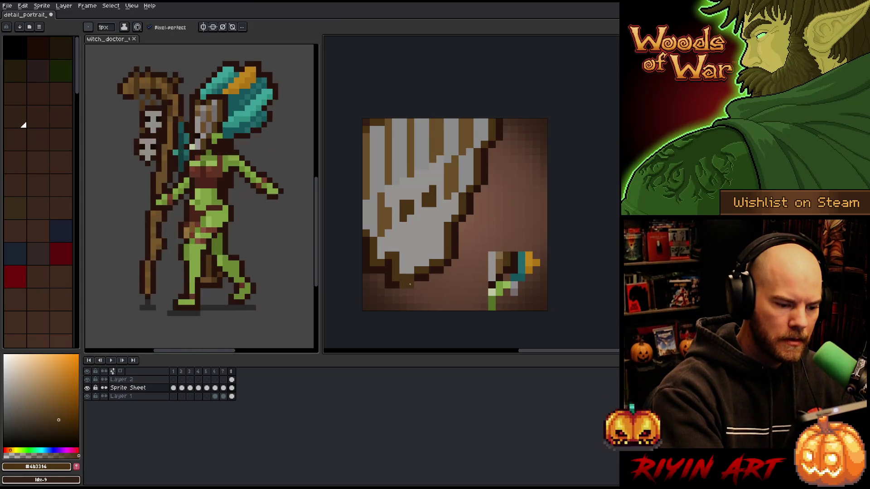
Recolour the right-edge outline lighter brown and add dark outline pixels at the top right.
left_click(426, 277)
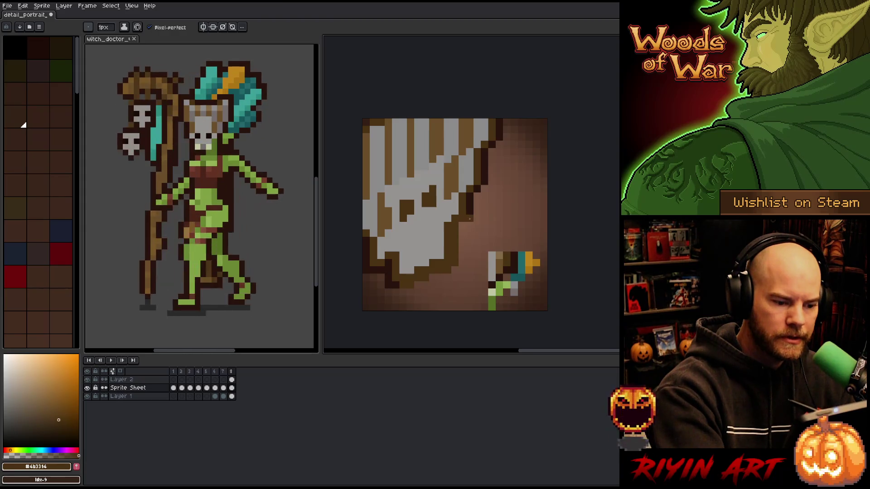
mouse_move(470, 208)
left_mouse_down()
mouse_move(484, 189)
mouse_move(499, 120)
mouse_move(507, 137)
mouse_move(465, 225)
mouse_move(462, 266)
mouse_move(440, 277)
left_mouse_up()
left_click(518, 257, "alt")
left_click(499, 144, "alt")
left_click(506, 121)
left_click(507, 128, "alt")
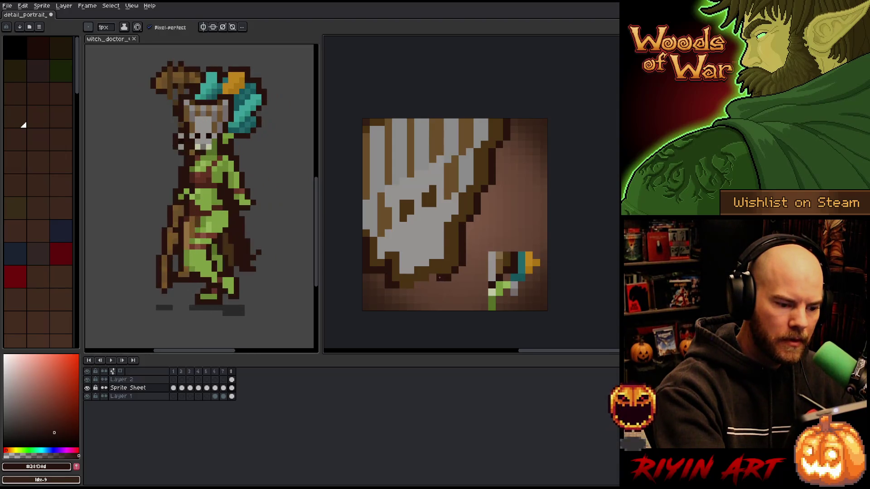
left_click(444, 279, "alt")
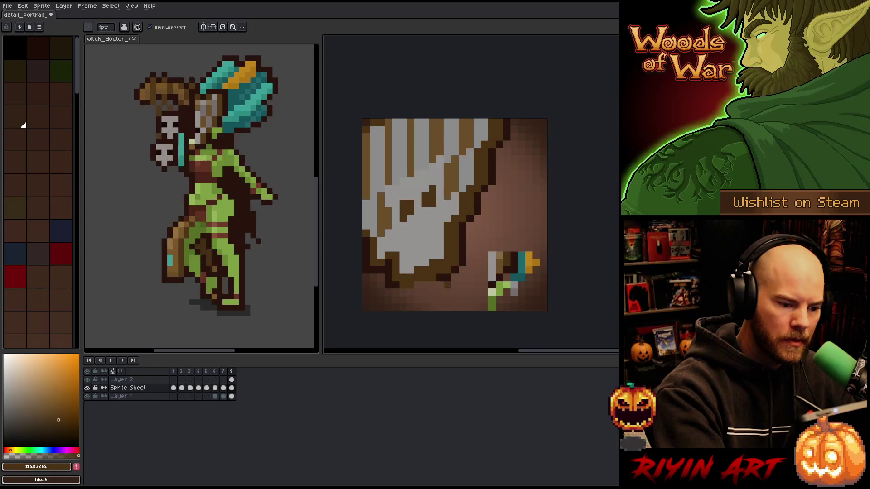
Turn right-edge outline pixels brown and draw a dark outline along the mask's bottom edge.
left_click(445, 272)
left_click(432, 284, "alt")
left_click(430, 285)
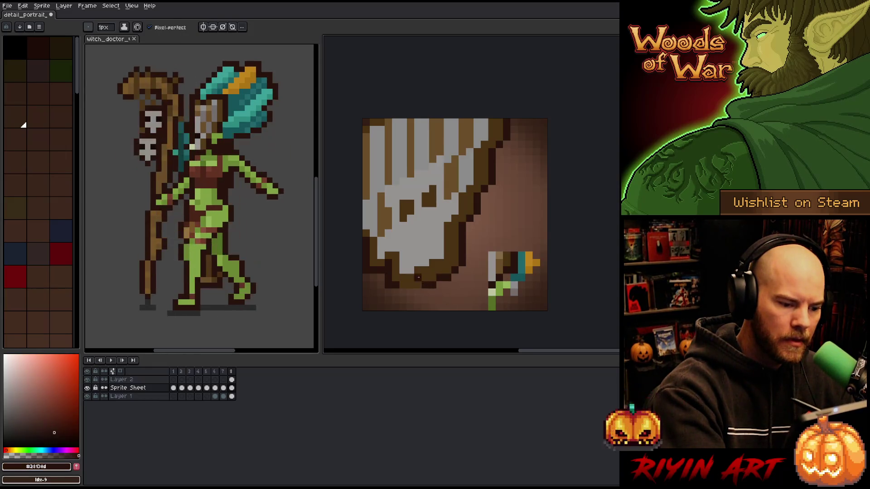
left_click_drag(417, 292, 403, 292)
key("e")
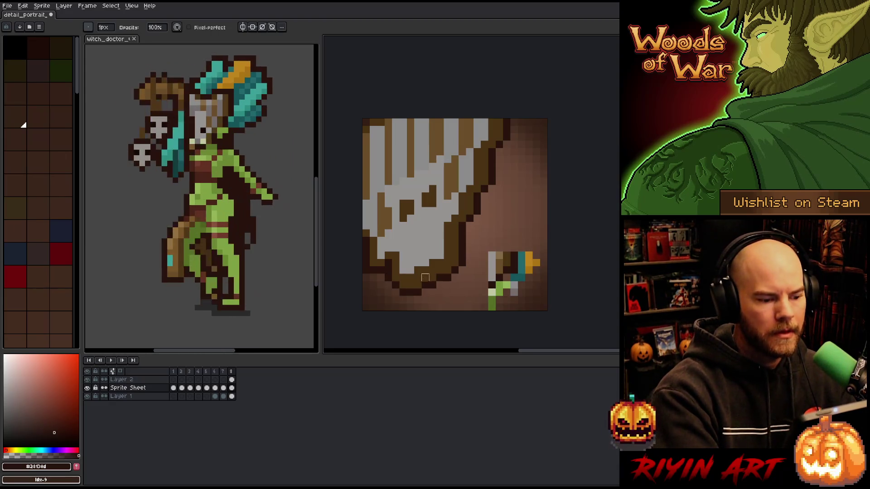
Resample the outline browns and paint a short dark column on the lower outline.
left_click(403, 278, "alt")
left_click(403, 278, "alt")
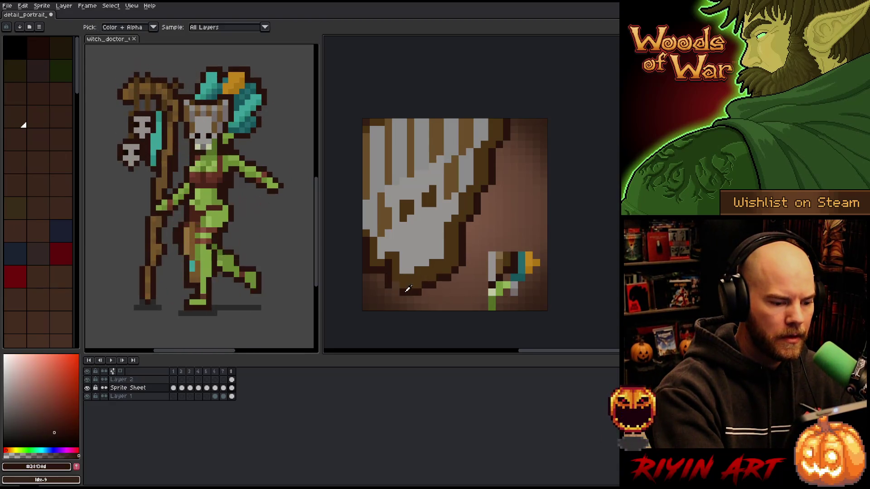
left_click(405, 278, "alt")
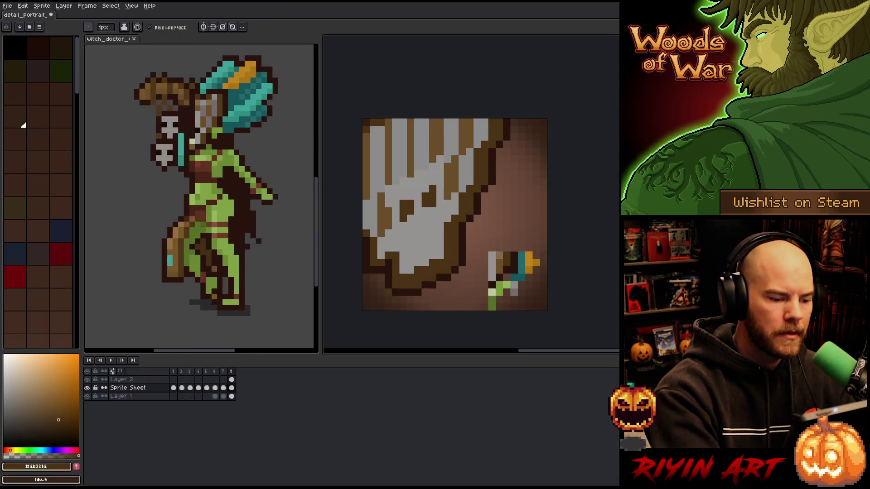
left_click(410, 293, "alt")
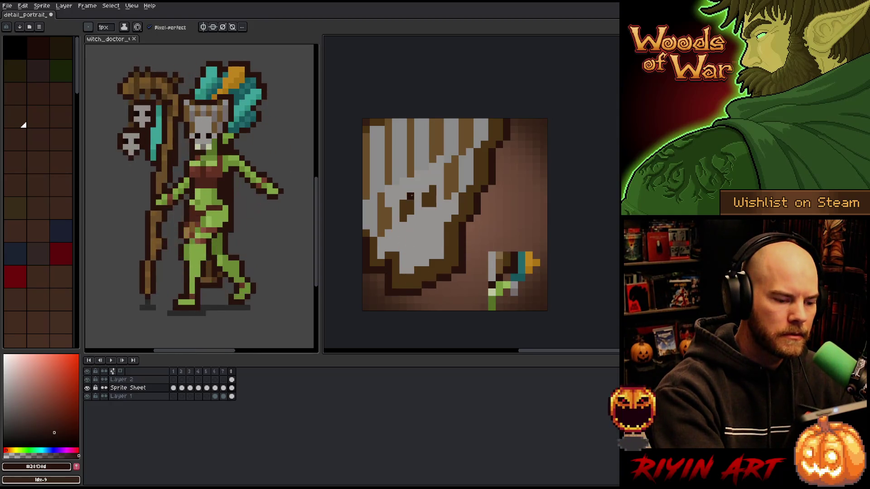
left_click(394, 255)
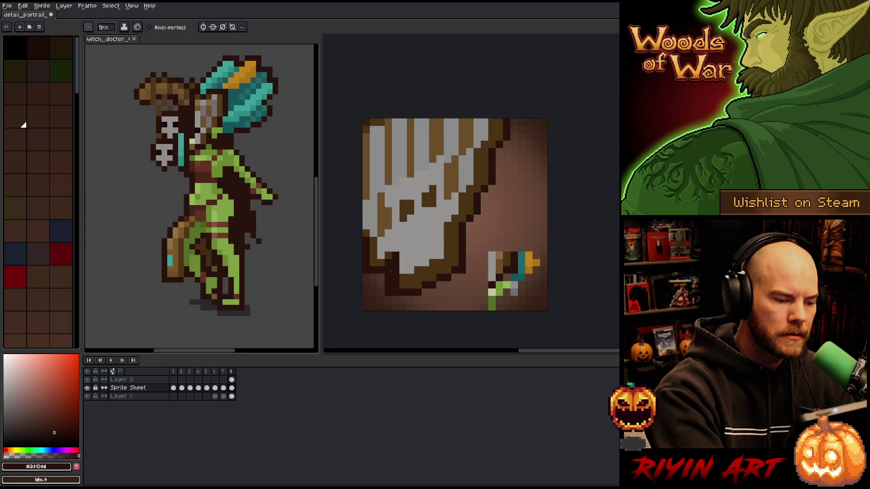
left_click_drag(396, 266, 394, 285)
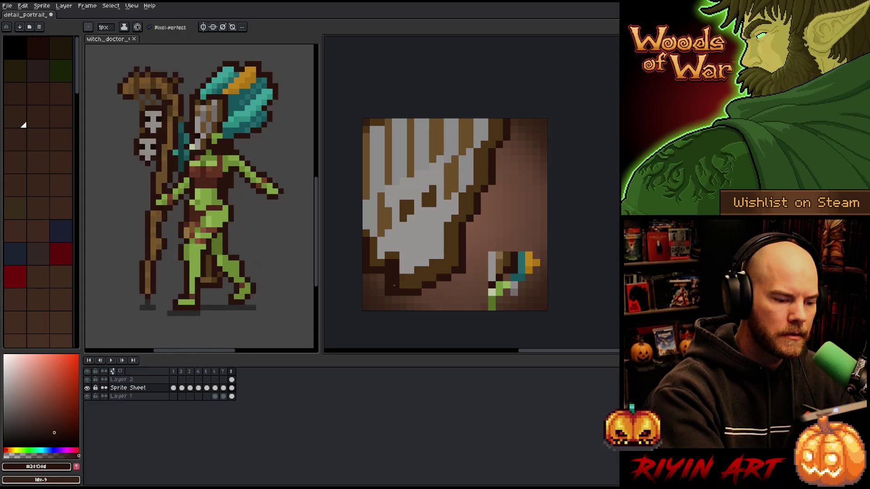
key("e")
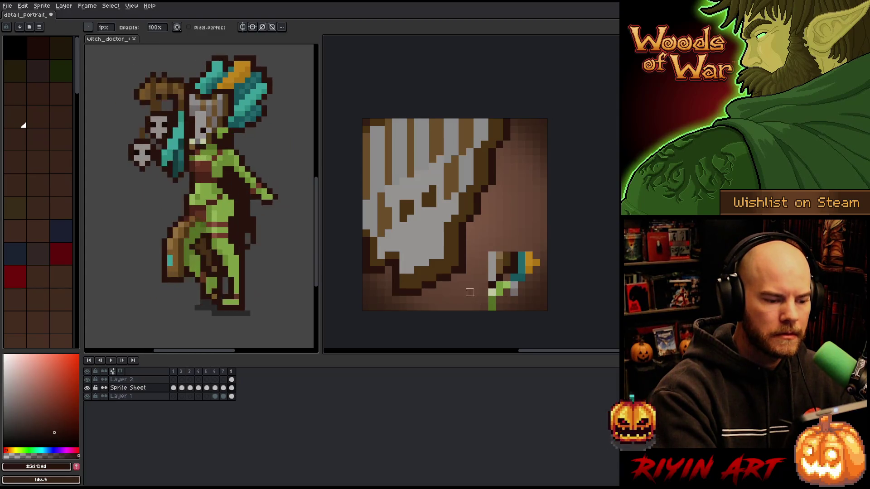
key("b")
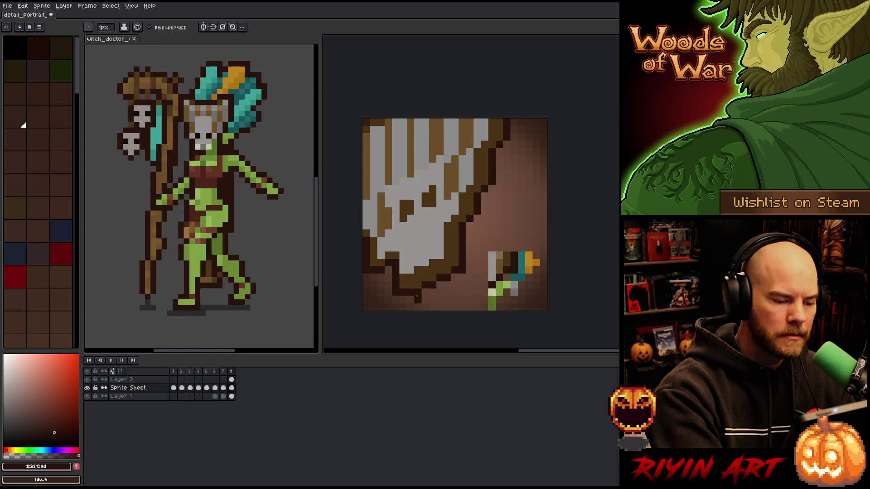
key("e")
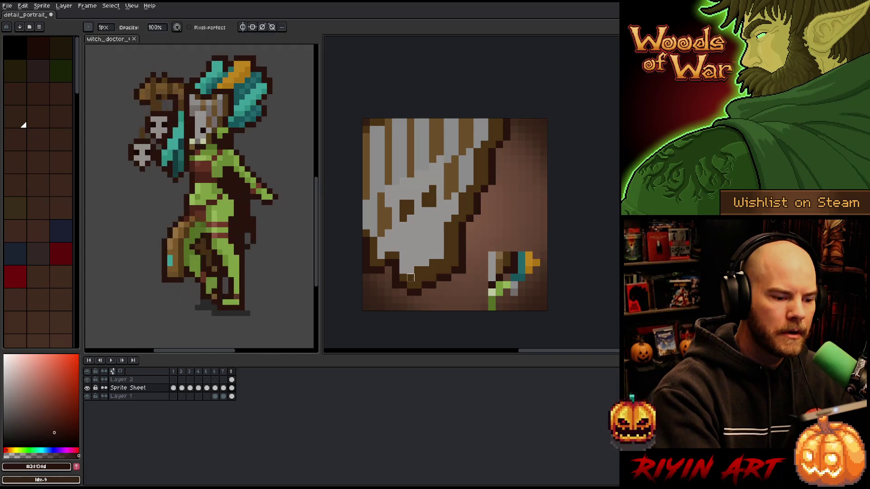
Sample the brown outline colour and repaint pixels along the mask's lower outline.
left_click(411, 276, "alt")
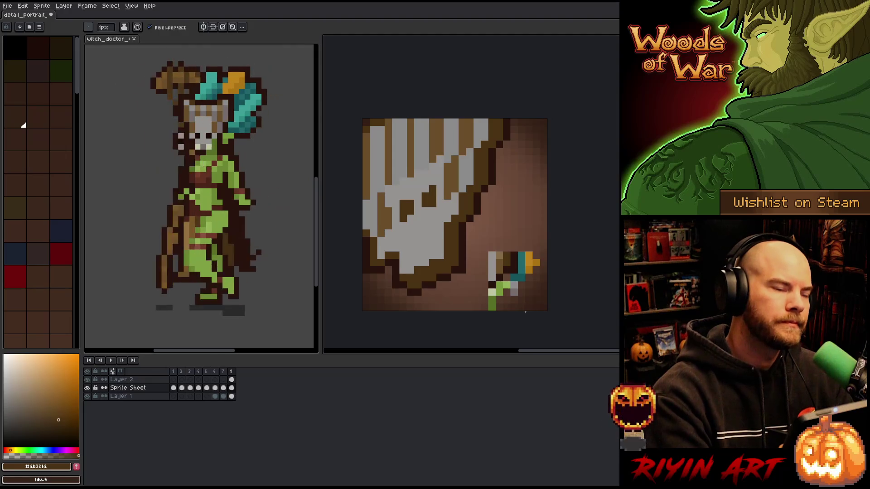
left_click(400, 292)
left_click(403, 286)
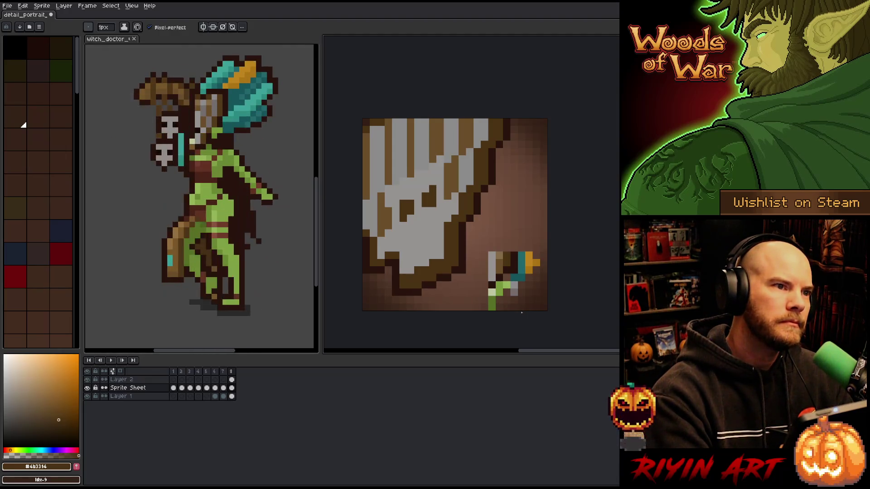
left_click_drag(388, 271, 389, 292)
left_click(484, 299)
key("ctrl")
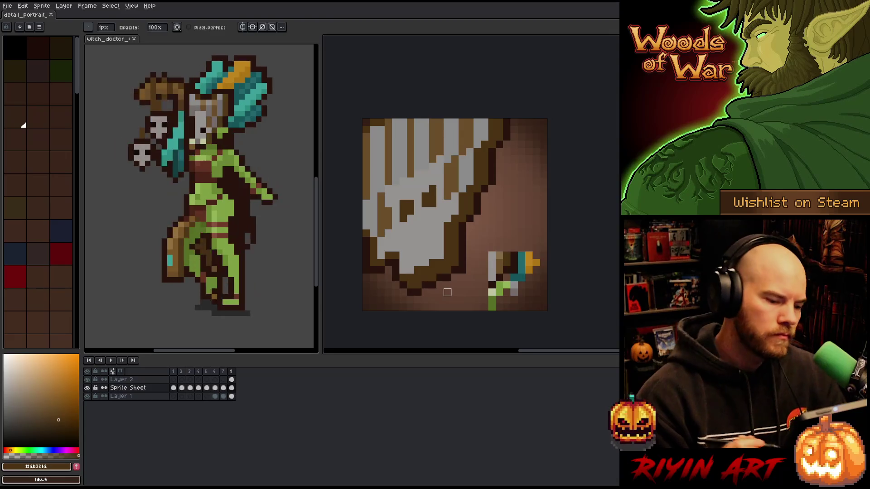
left_click(403, 285)
Retouch the mask's bottom outline, alternating between brown #6b3314 and dark brown #28130d.
left_click(410, 293)
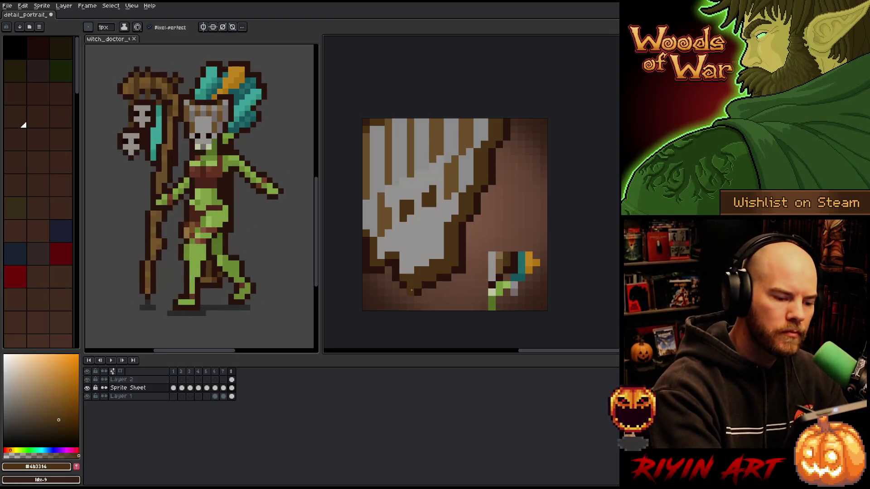
left_click(412, 275, "alt")
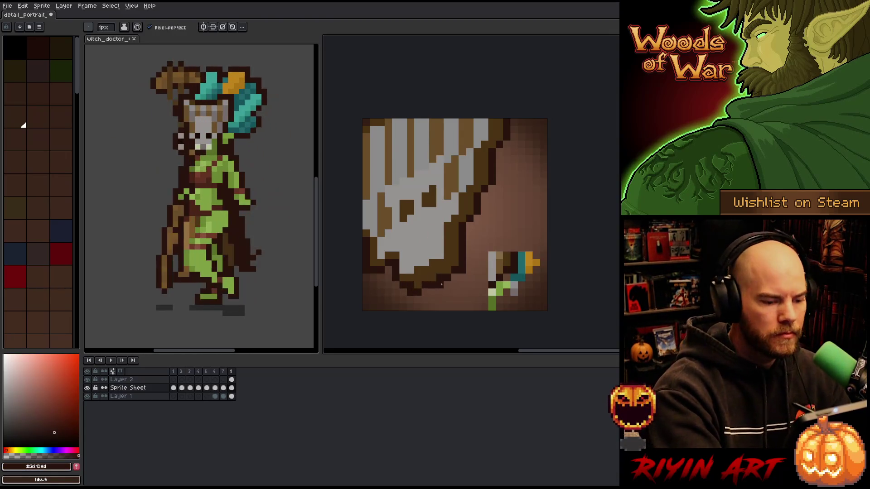
left_click(455, 277)
left_click(447, 267, "alt")
left_click(455, 271)
left_click(441, 277)
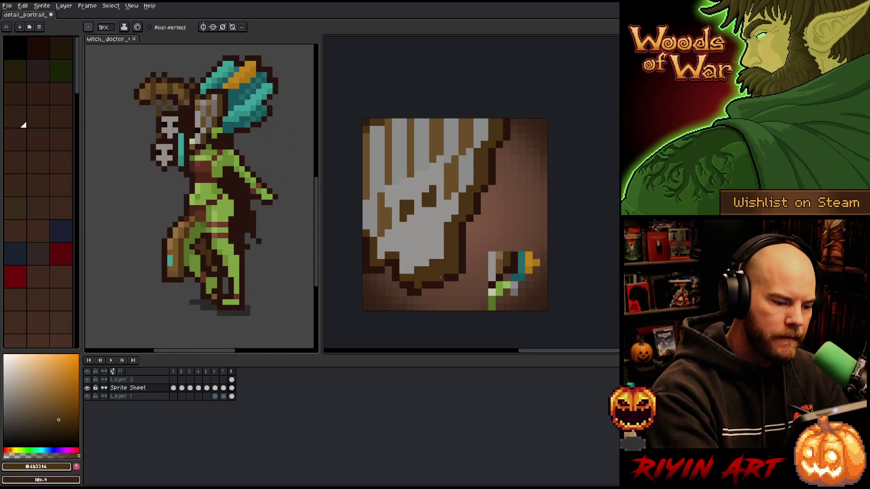
left_click(419, 285, "alt")
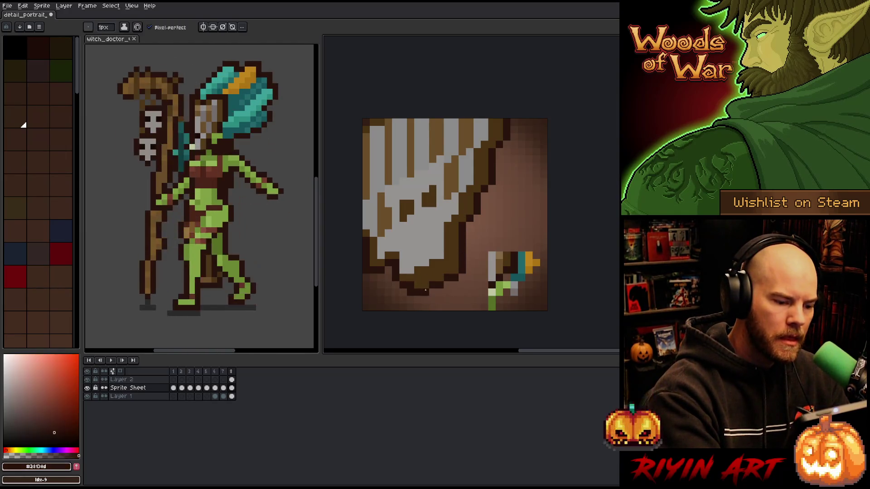
Paint dark brown pixels along the mask's lower-left edge, then erase stray pixels there.
key("e")
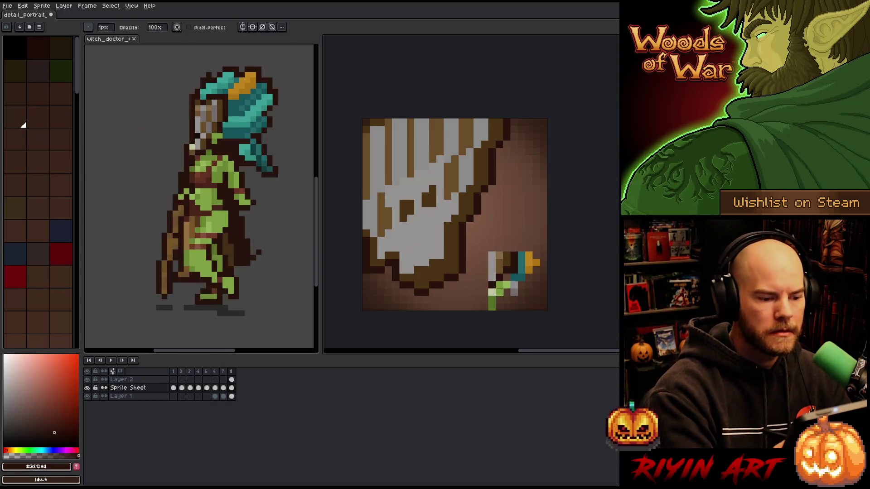
key("alt")
left_click(423, 272, "alt")
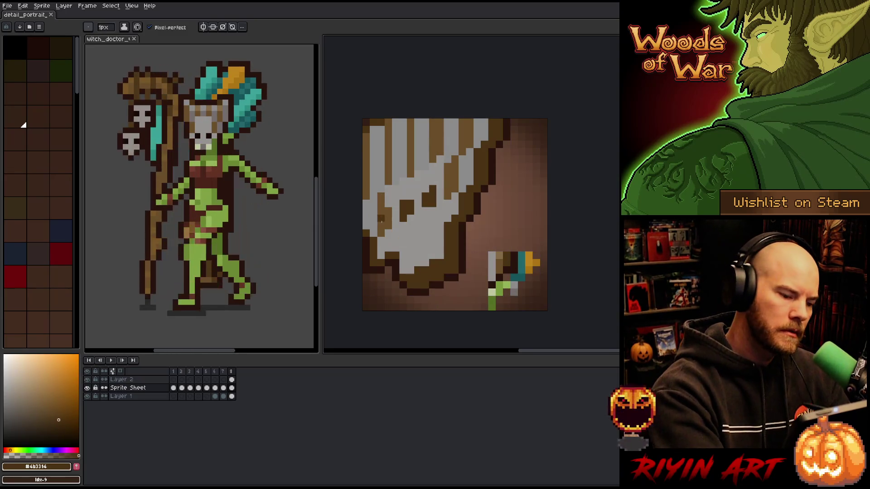
left_click(370, 233, "alt")
left_click_drag(374, 244, 374, 258)
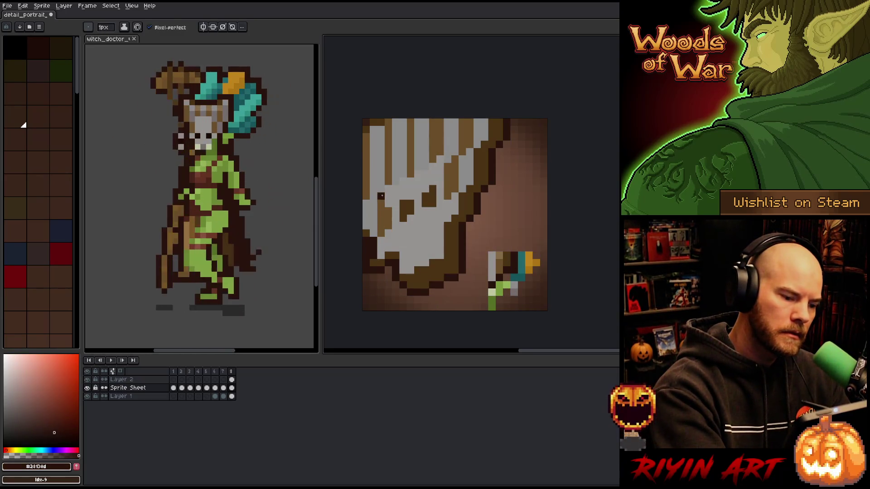
left_click(374, 262)
left_click(374, 219)
key("e")
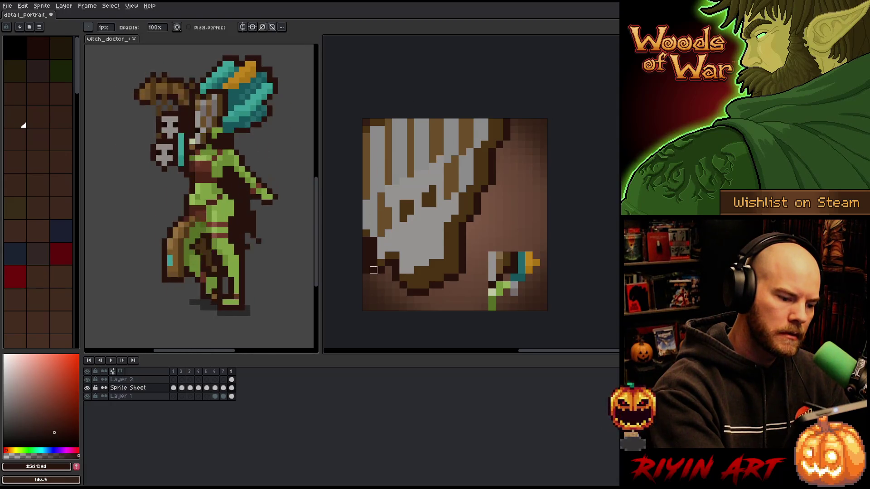
left_click_drag(366, 247, 366, 285)
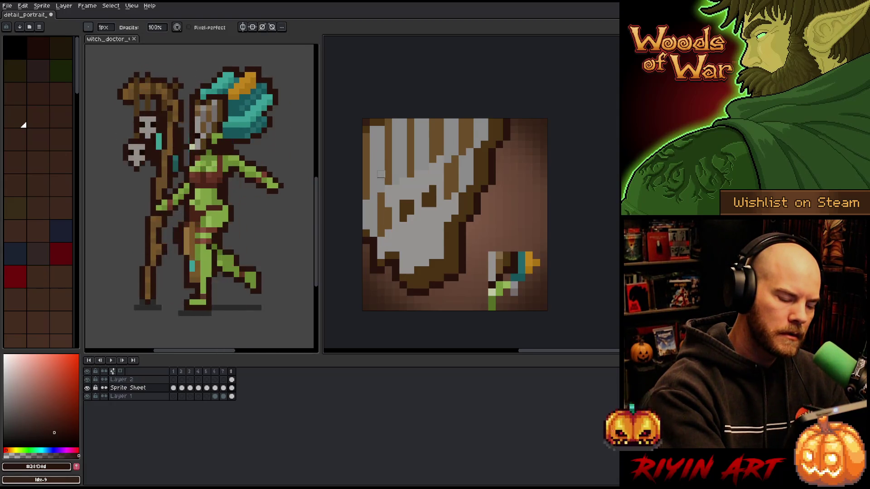
Sample the mask's grey, brown #4b3314 and dark brown #28130d to compare shades.
key("b")
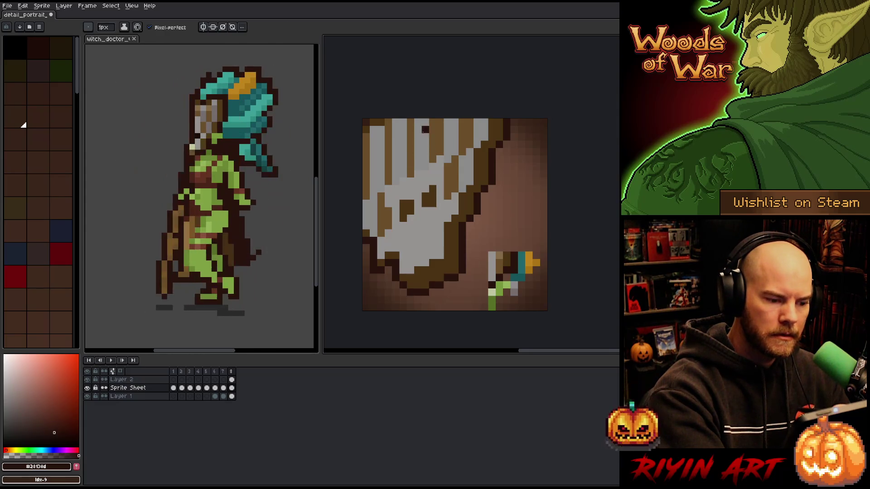
left_click(365, 241, "alt")
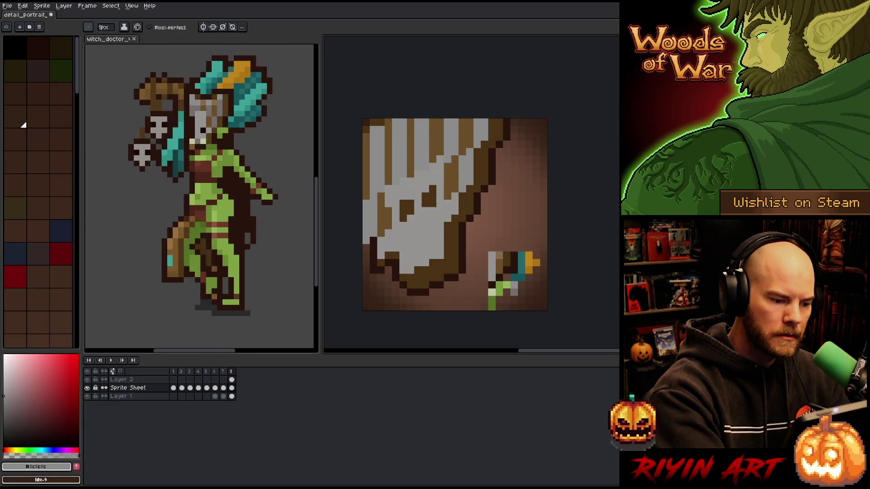
left_click(372, 240, "alt")
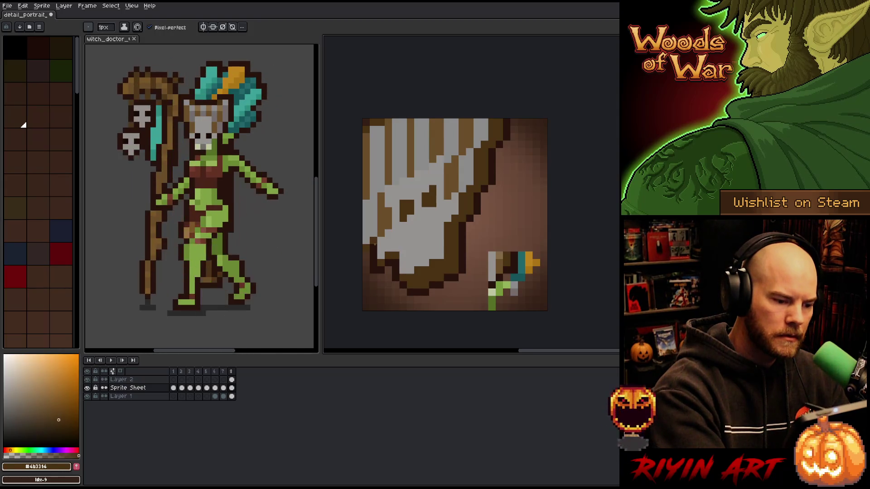
left_click(375, 245, "alt")
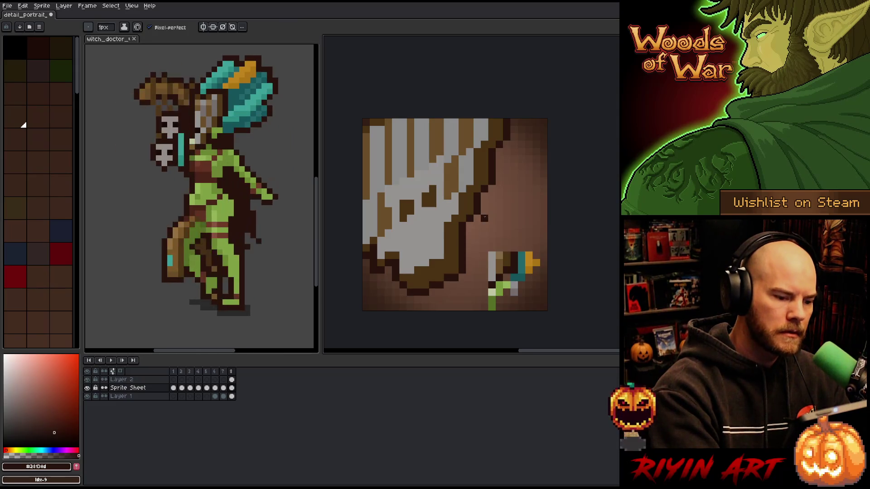
left_click(395, 251, "alt")
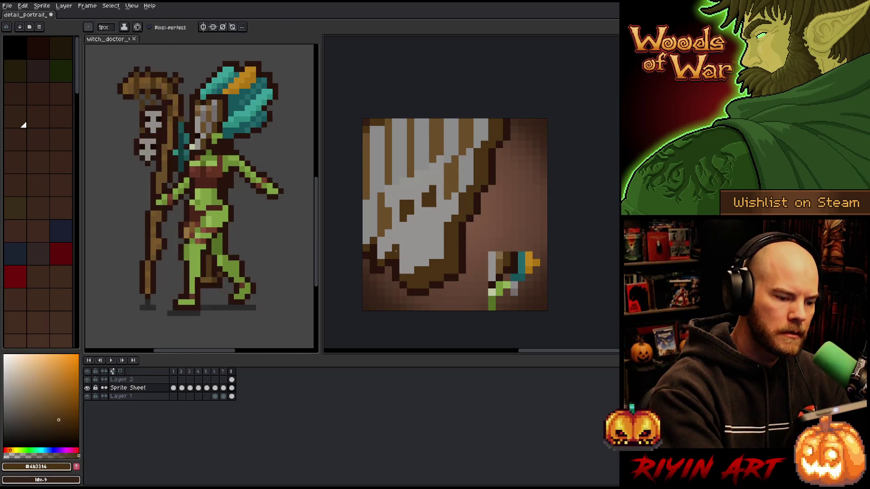
left_click(410, 219, "alt")
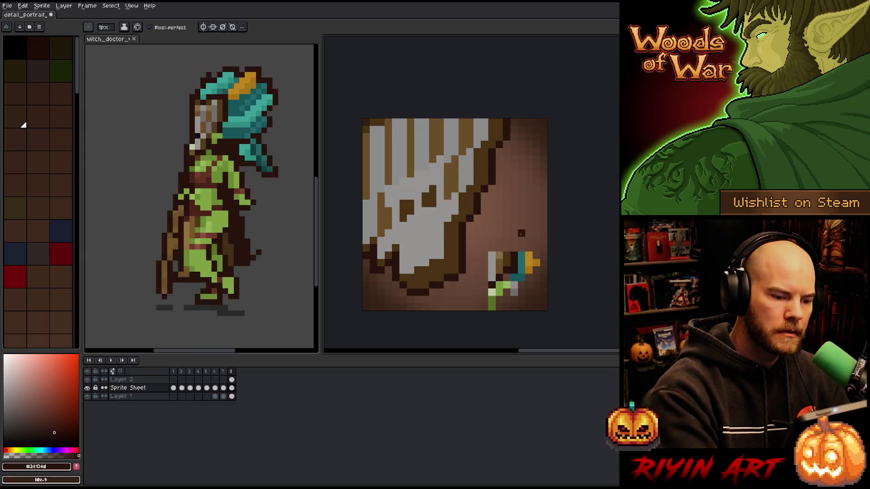
left_click(395, 252, "alt")
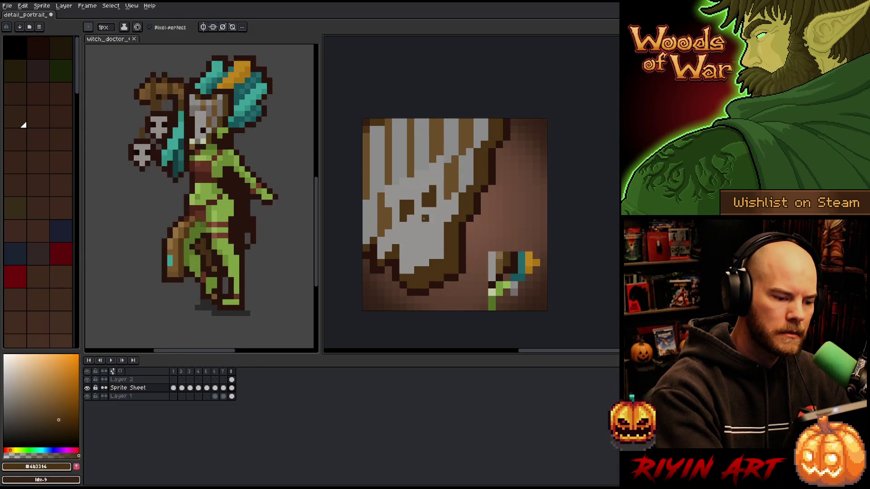
key("alt")
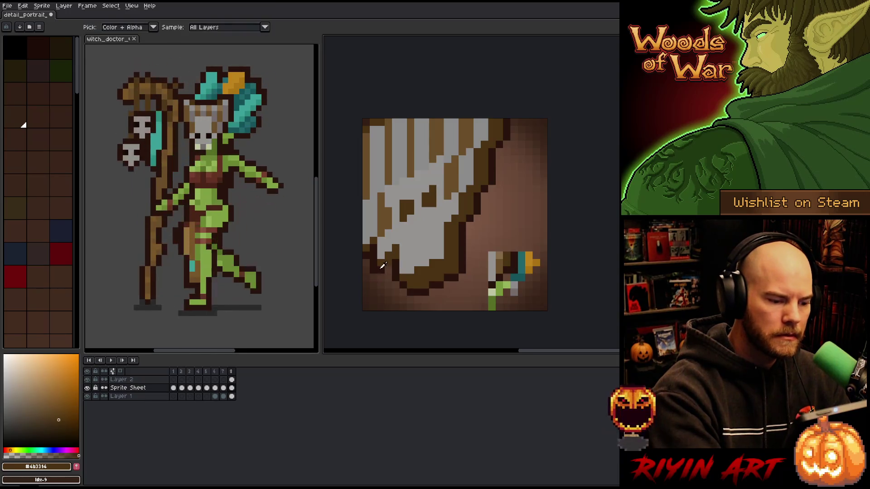
left_click(383, 265, "alt")
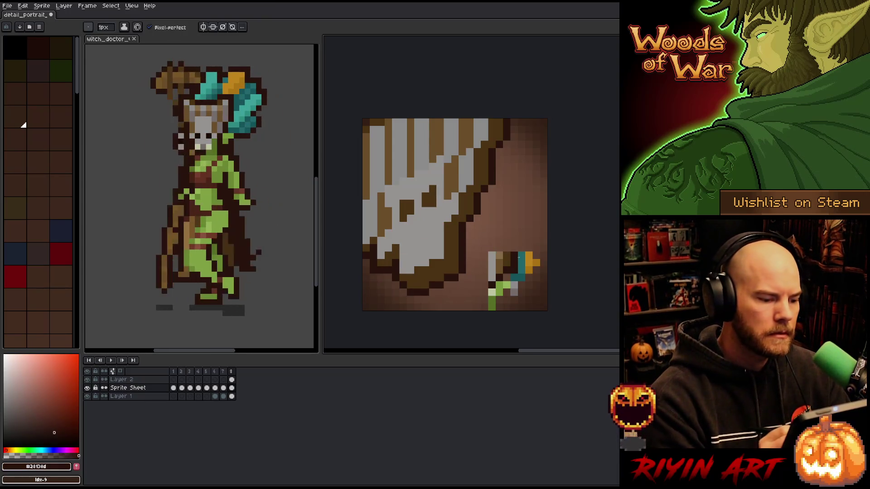
key("e")
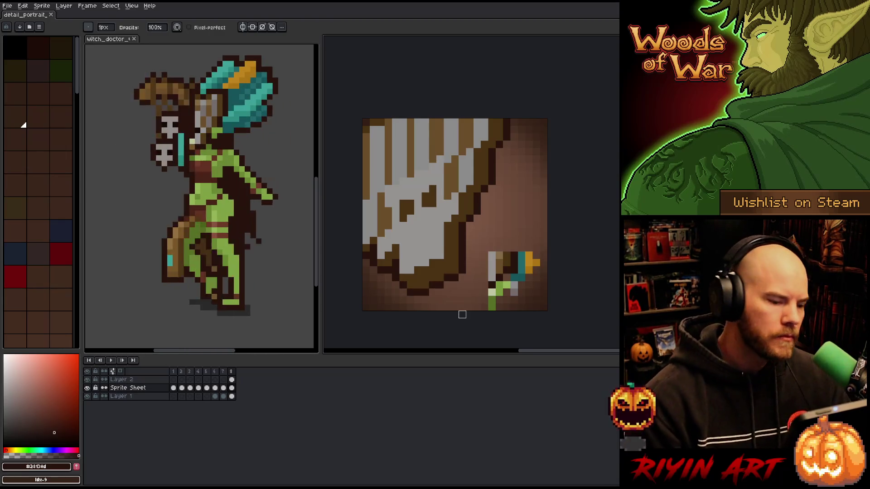
Pick browns #6a4c2a and #28130d from the canvas, then save the portrait file.
key("m")
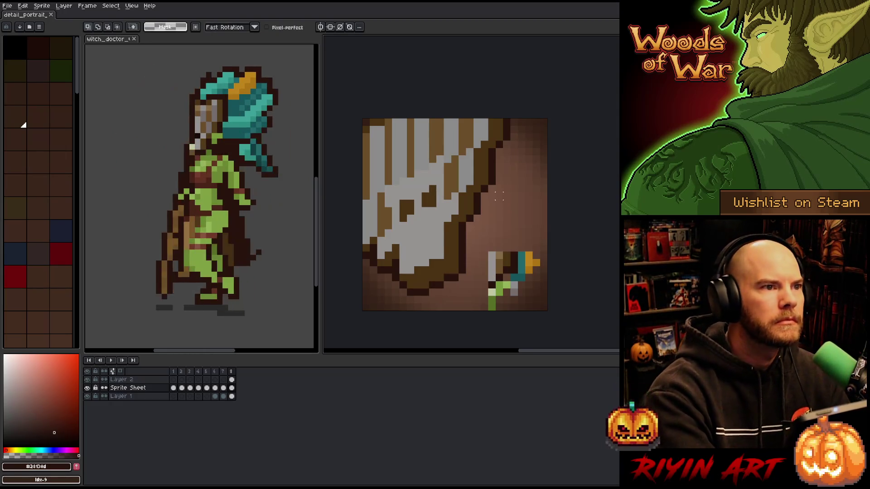
key("b")
left_click(481, 166, "alt")
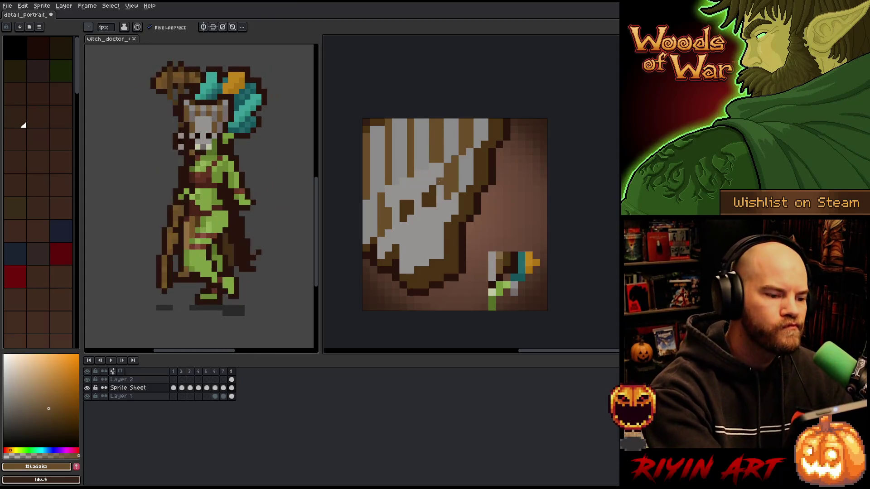
key("alt")
left_click(480, 188, "alt")
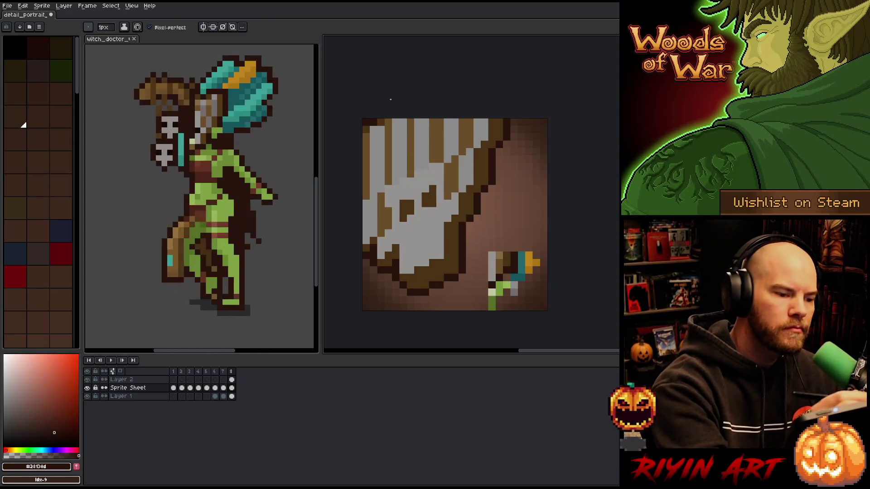
key("ctrl+s")
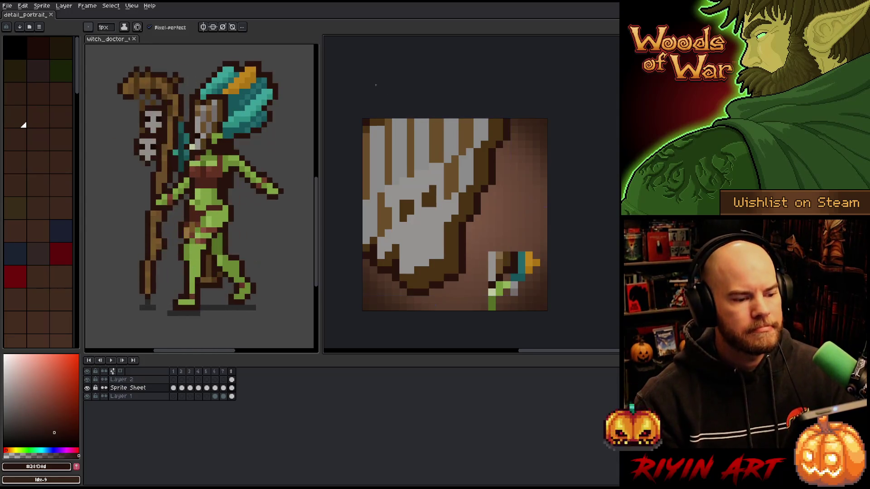
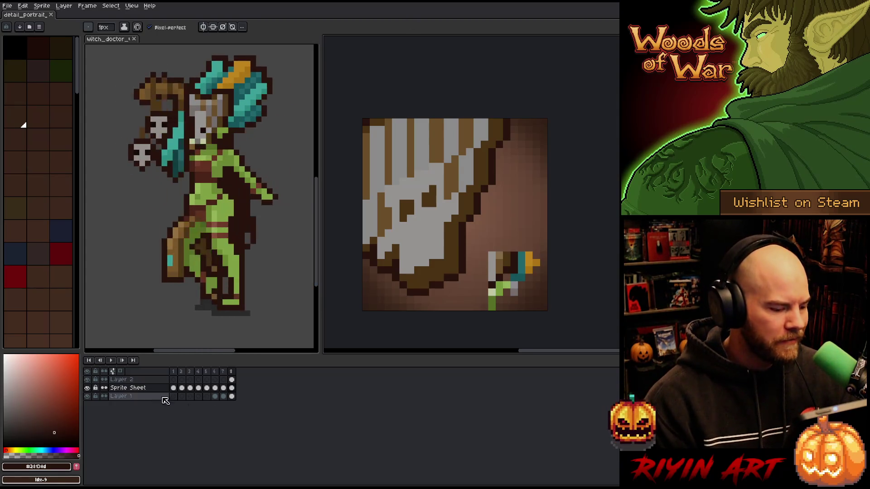
Add a new empty Layer 3 above Layer 1, briefly hiding and reshowing the Sprite Sheet layer.
left_click(136, 389)
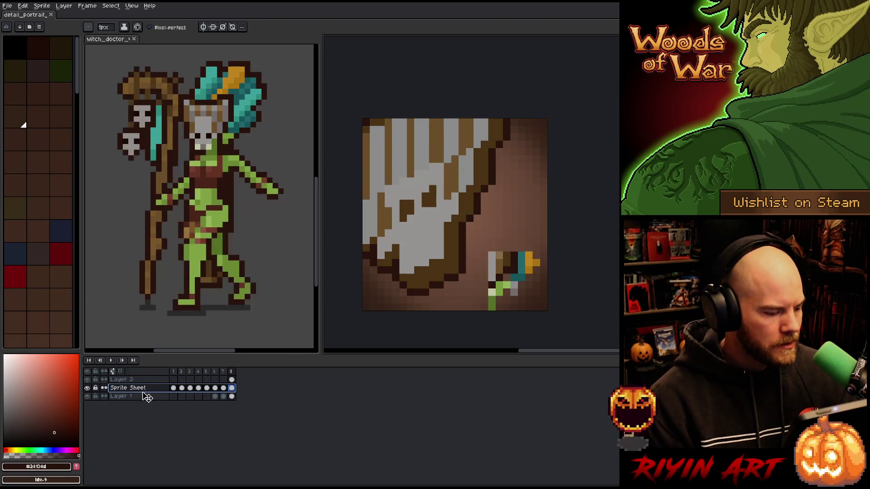
left_click(147, 397)
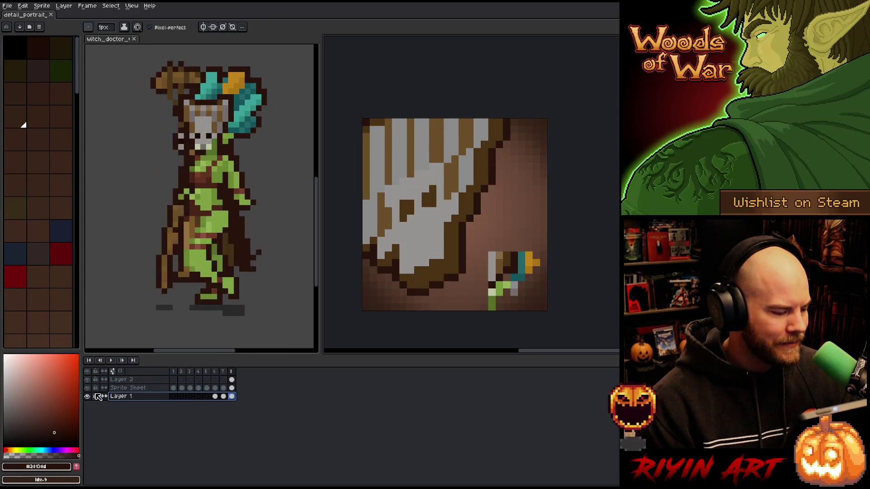
key("shift+n")
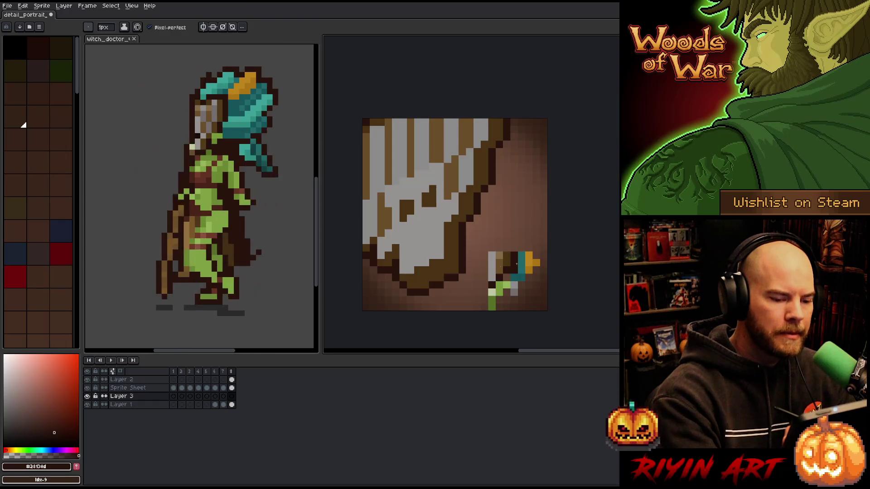
left_click(232, 388)
left_click(87, 396)
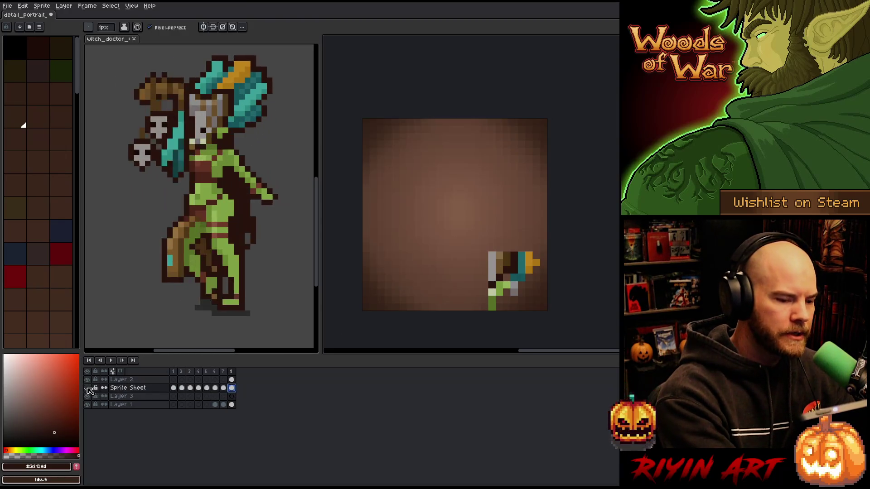
left_click(87, 388)
left_click(521, 258, "alt")
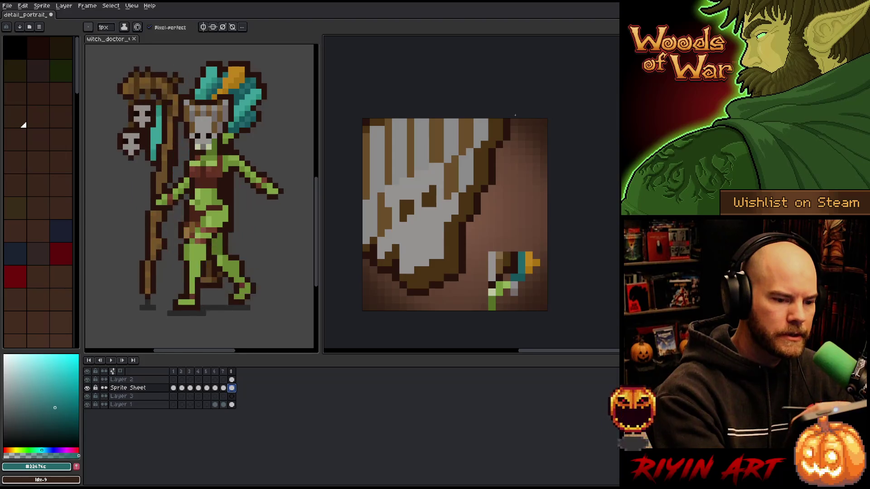
Pencil teal feather pixels into the top-right corner of the portrait.
left_click_drag(514, 130, 522, 122)
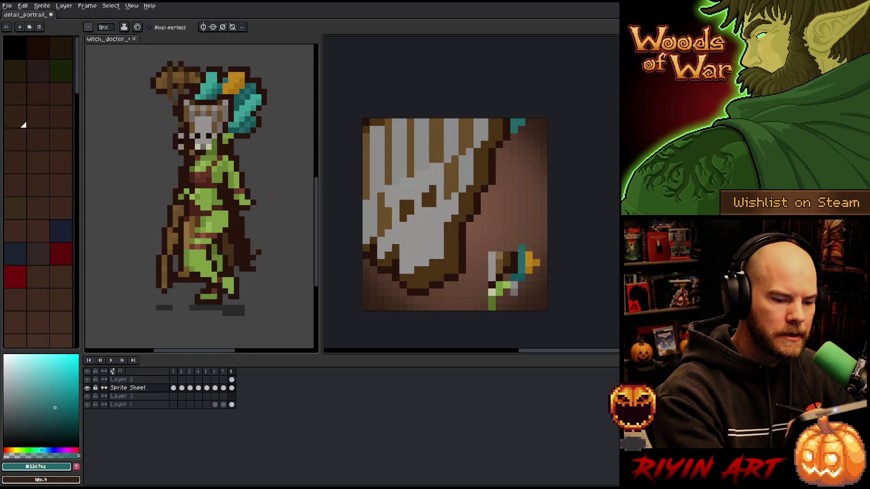
left_click(521, 273, "alt")
left_click(514, 136)
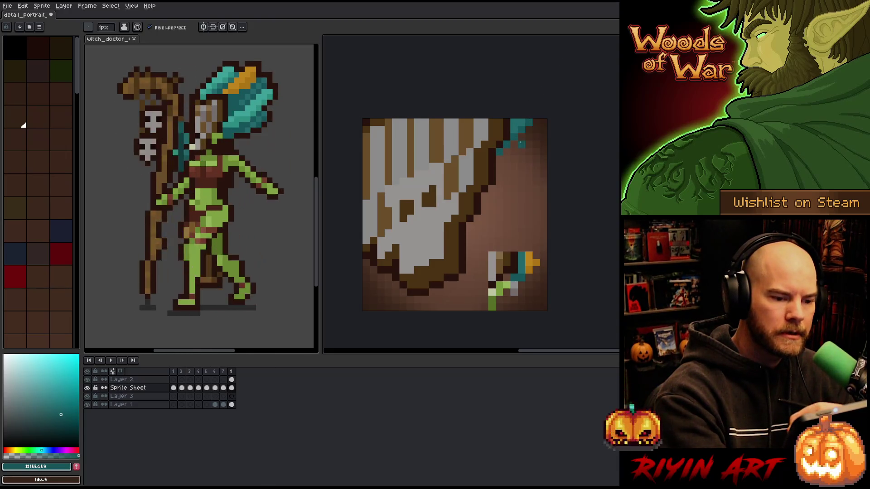
left_click_drag(522, 135, 546, 121)
key("e")
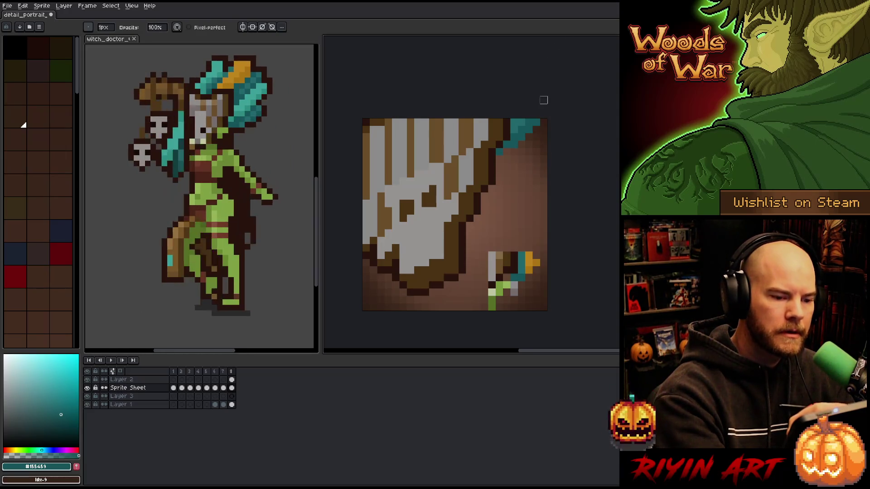
key("b")
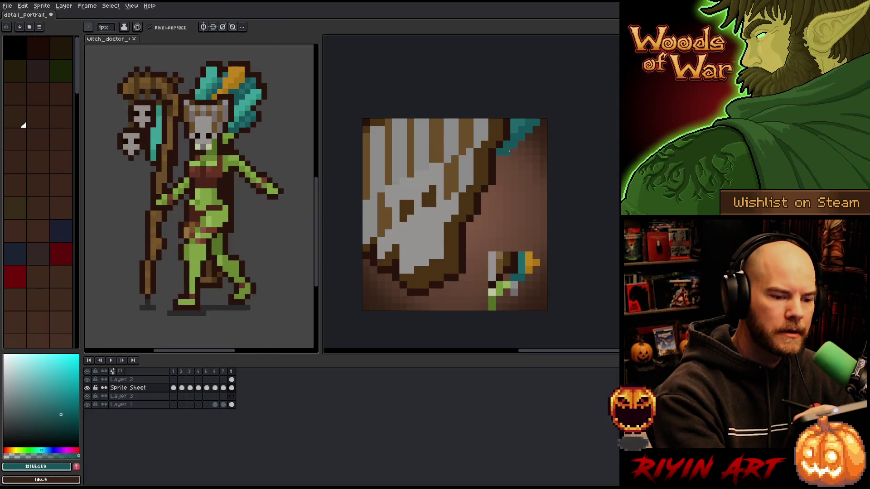
left_click_drag(536, 130, 547, 120)
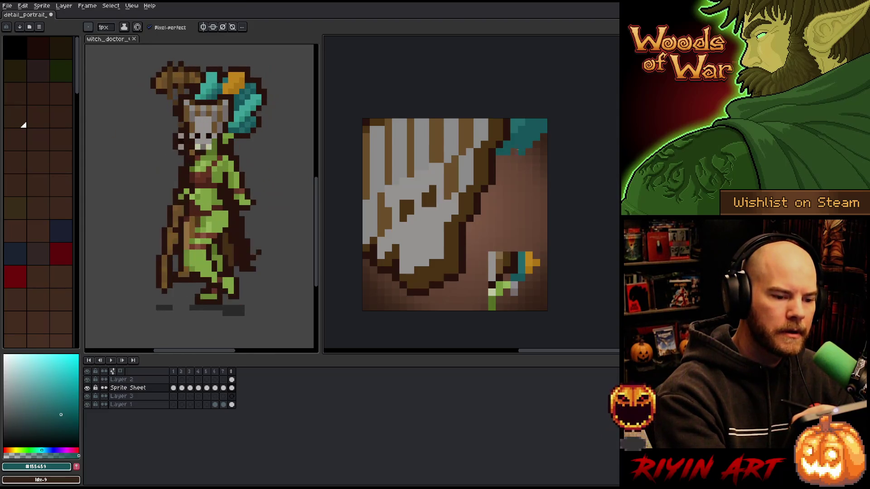
Shade the feather with lighter and darker teal, add an orange edge pixel, and select it.
left_click(521, 121, "alt")
left_click(498, 161, "alt")
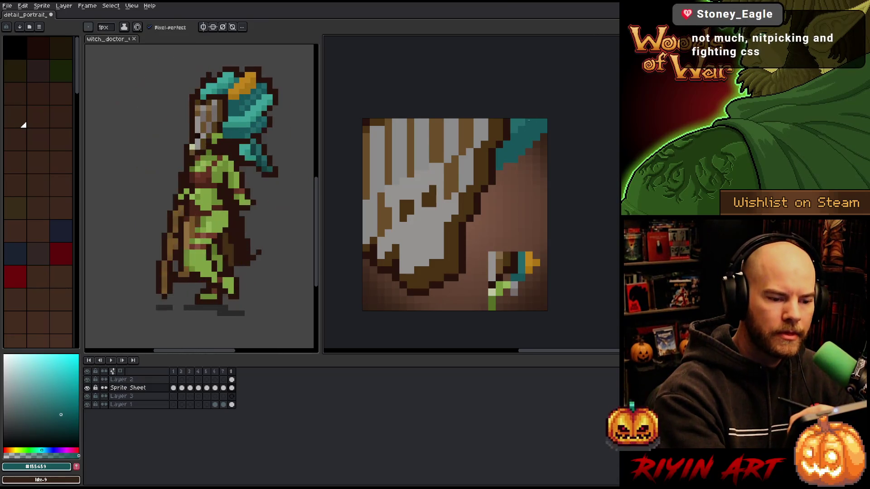
left_click(513, 143, "alt")
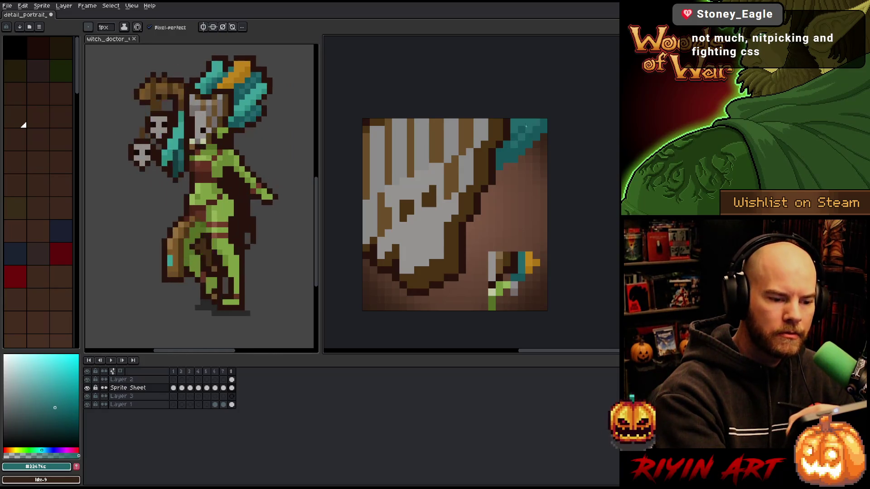
left_click(513, 134, "alt")
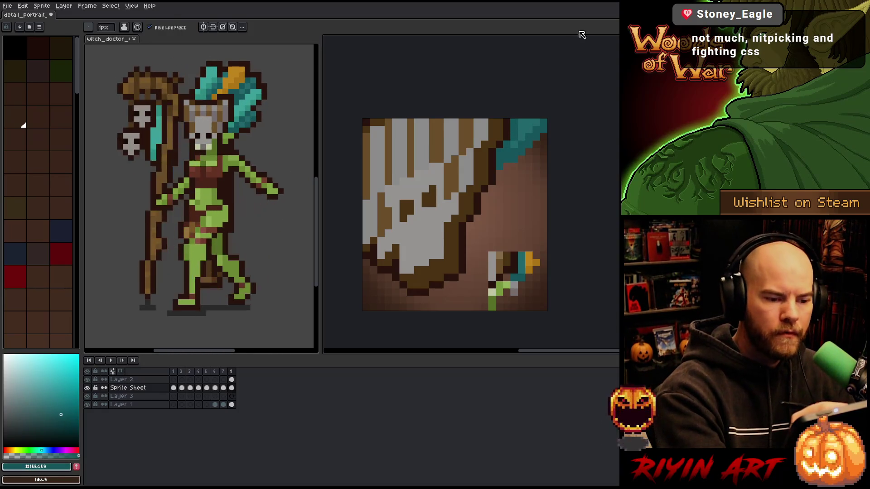
left_click(529, 261, "alt")
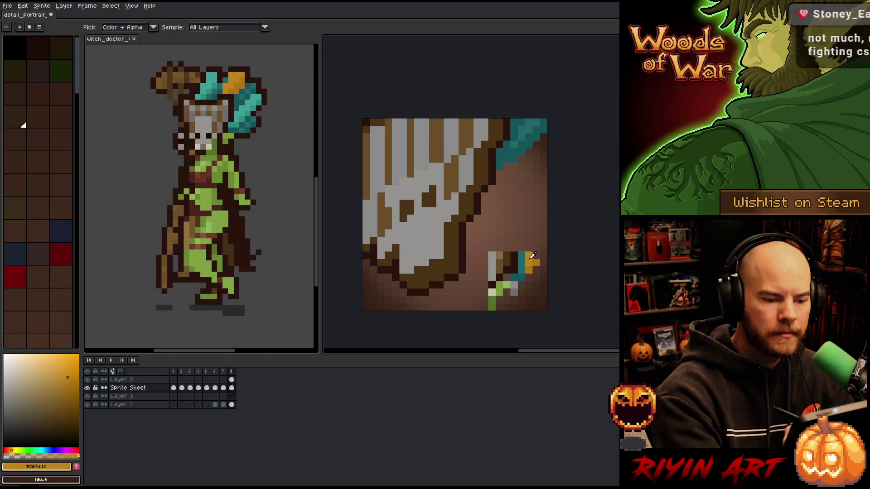
left_click(513, 122)
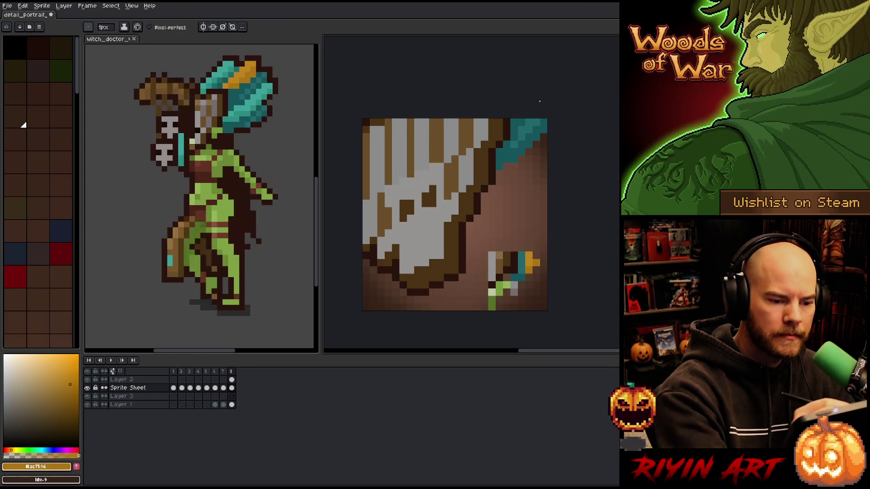
key("m")
mouse_move(510, 118)
left_mouse_down()
mouse_move(521, 150)
mouse_move(548, 179)
left_mouse_up()
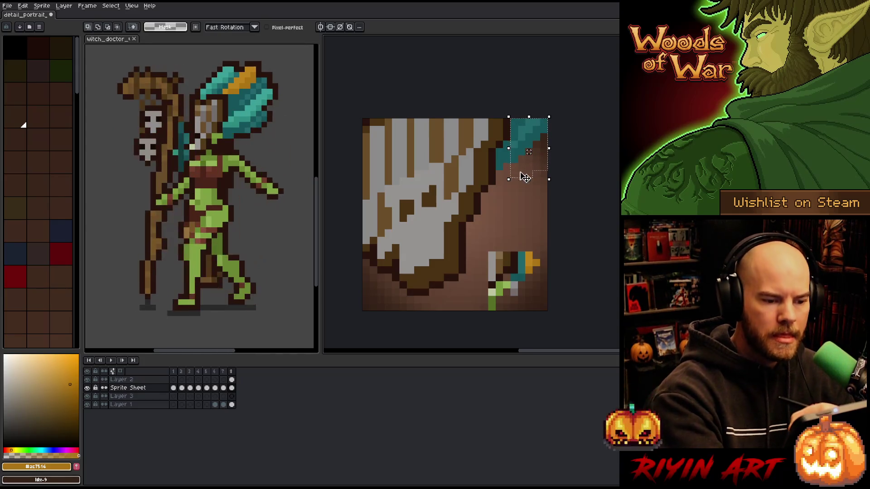
Move the selected teal feather down one pixel and drop the selection.
left_click_drag(494, 117, 548, 194)
left_click_drag(521, 148, 524, 155)
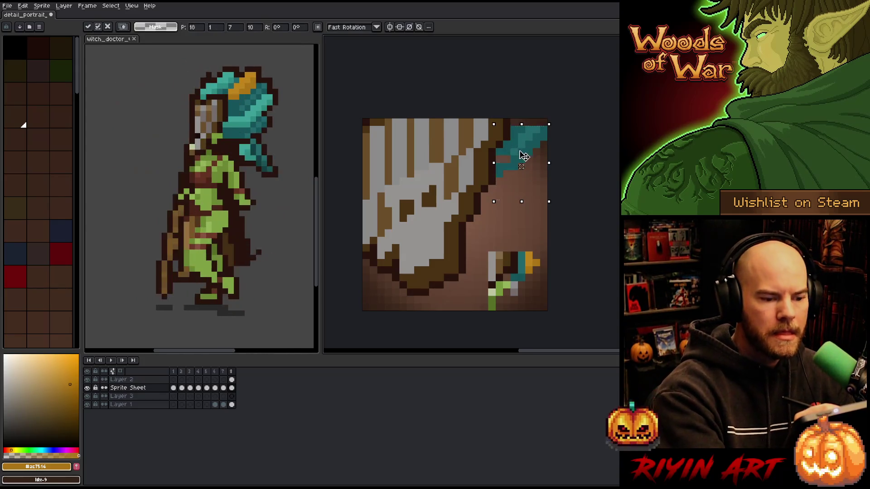
key("ctrl+d")
key("b")
Paint light and dark orange accents along the feather tops between teal shades.
left_click(506, 157, "alt")
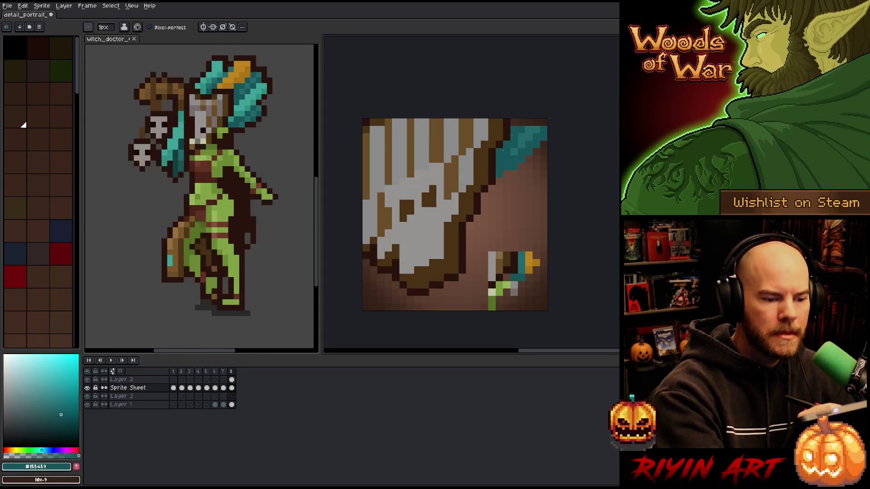
left_click(529, 260, "alt")
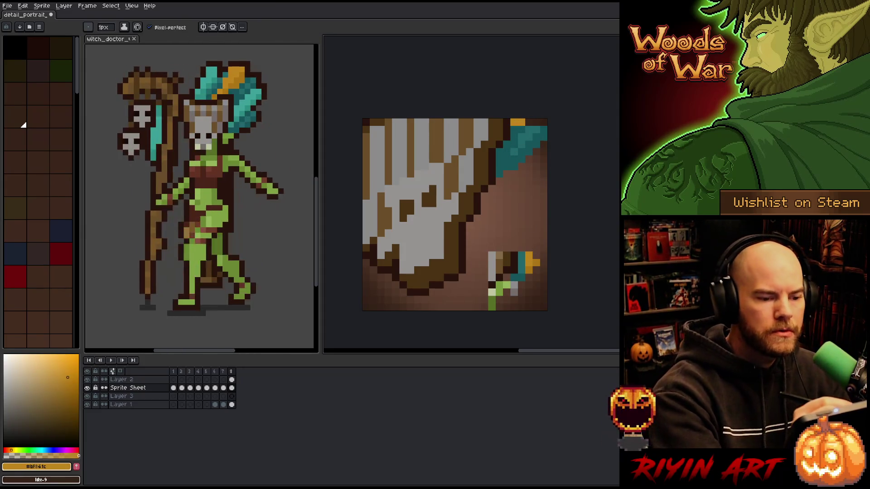
left_click(543, 129, "alt")
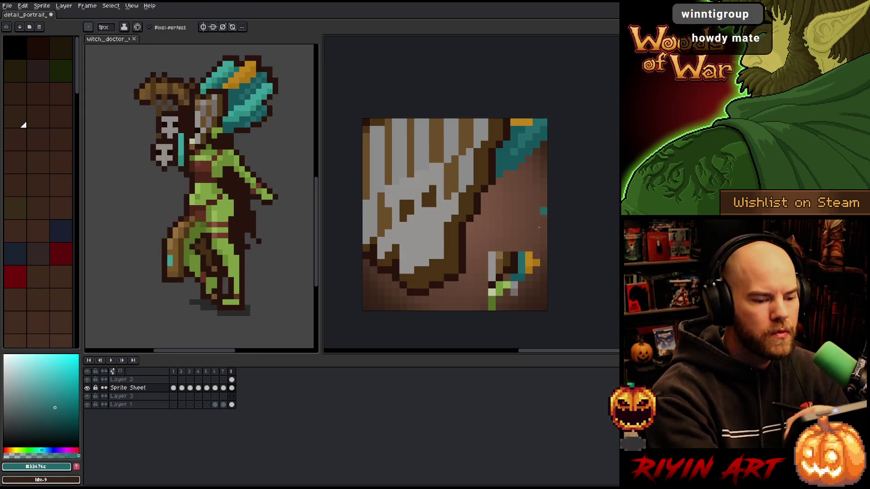
left_click(521, 122, "alt")
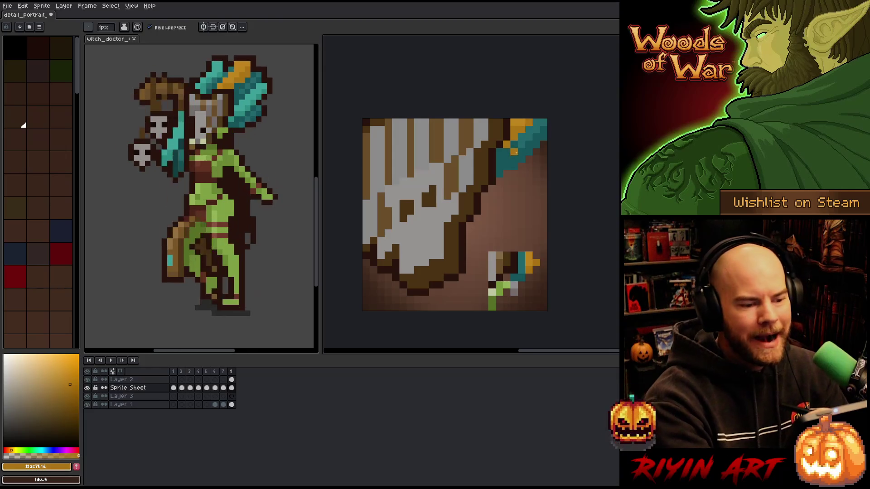
left_click(522, 138, "alt")
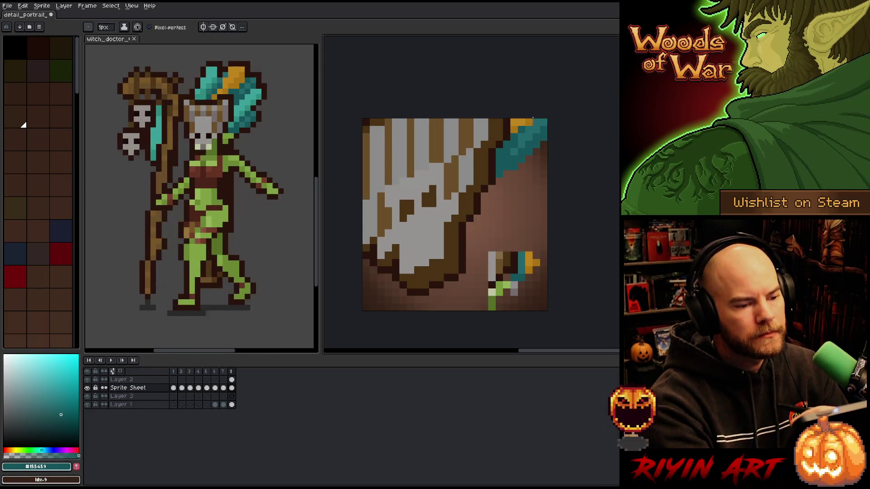
left_click(525, 123, "alt")
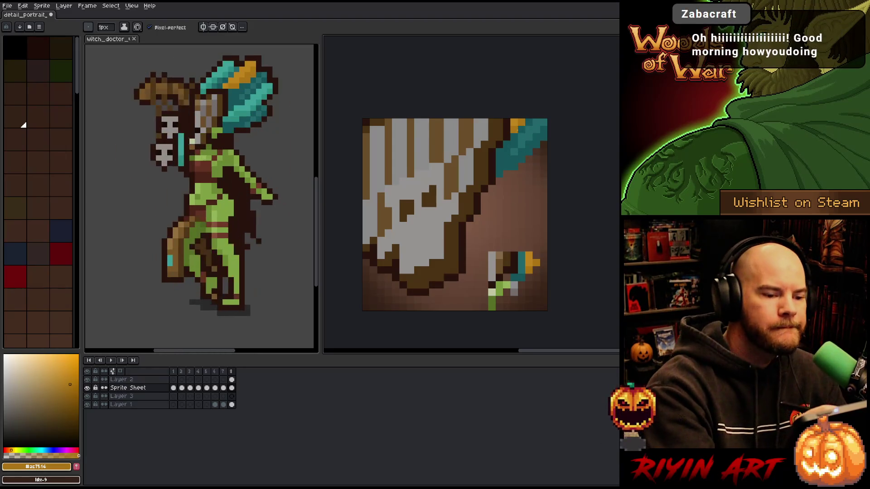
left_click(529, 124, "alt")
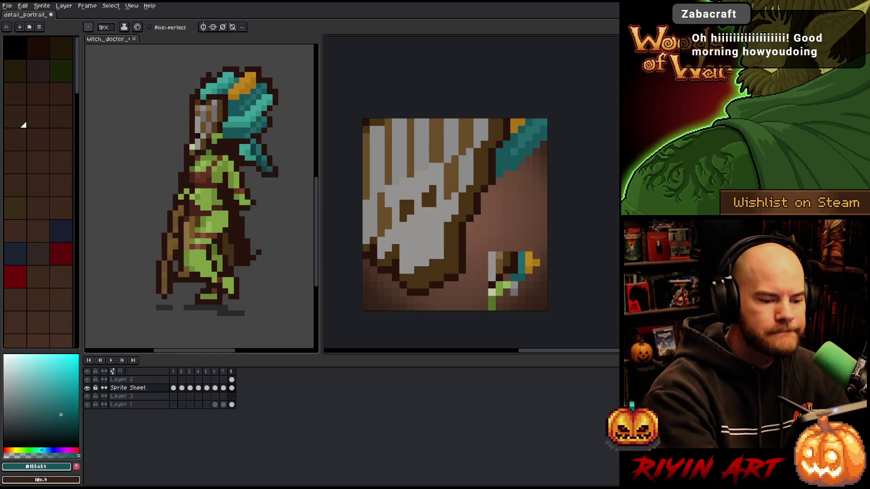
left_click(534, 262, "alt")
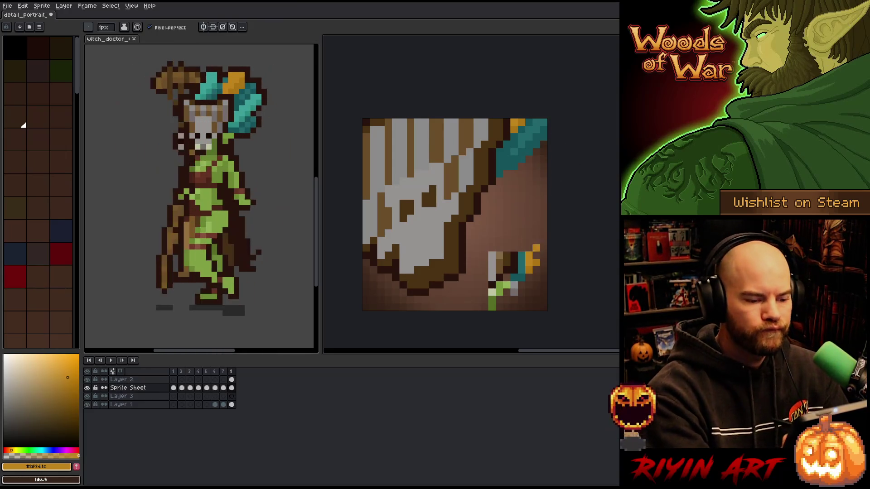
Pick the vine green and open Layer 2's properties to rename it.
left_click(499, 308, "alt")
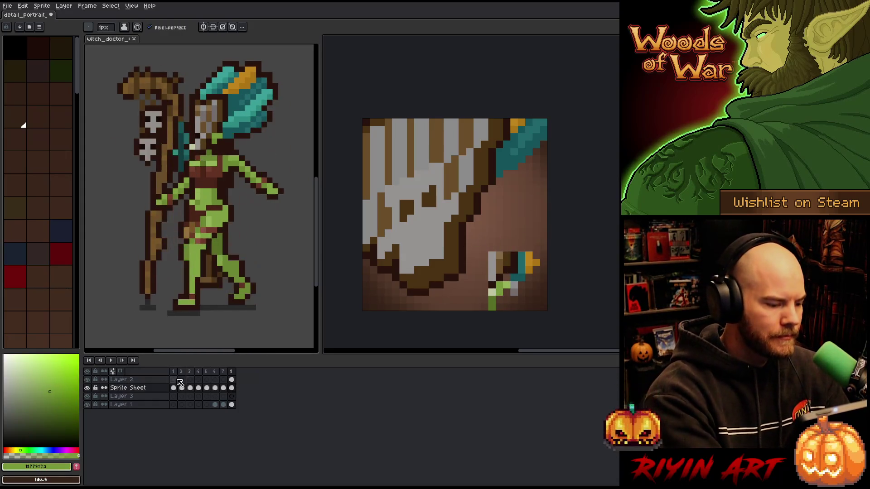
left_click(129, 381)
double_click(131, 380)
type("palette")
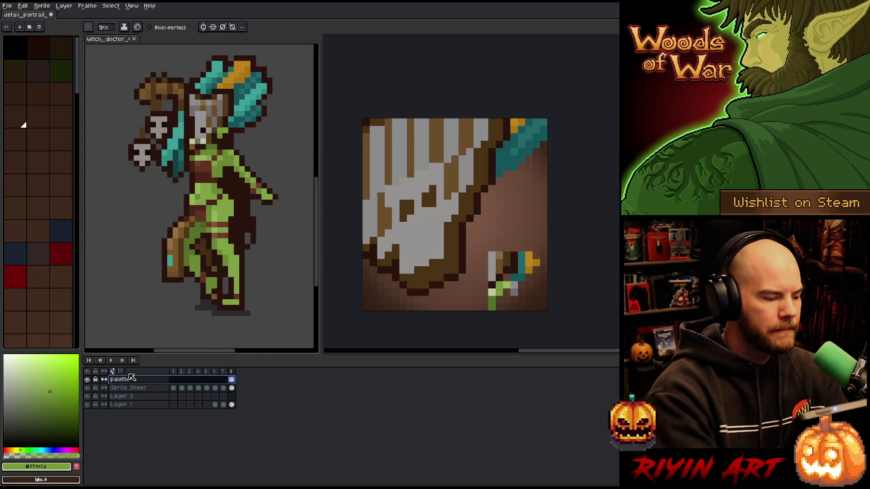
Hide the palette layer and pencil a short green vine down the right side on Layer 3, frame 8.
left_click(87, 379)
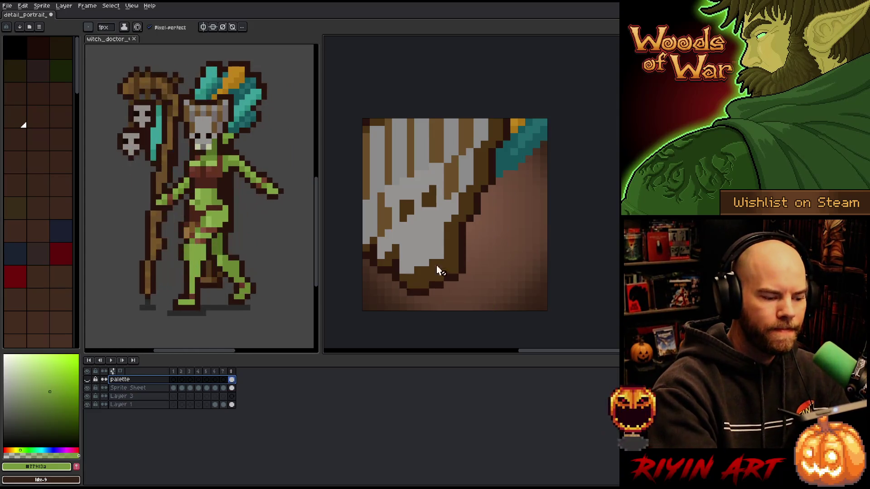
left_click(231, 395)
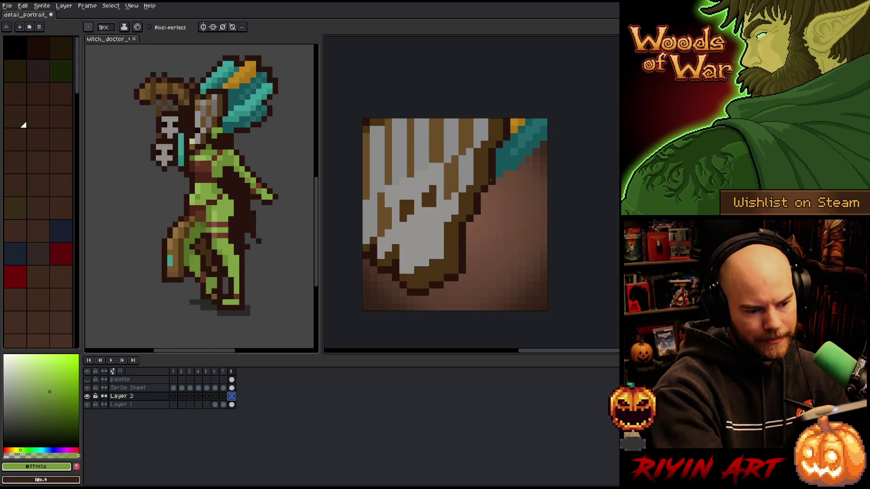
left_click_drag(537, 172, 503, 265)
key("ctrl+z")
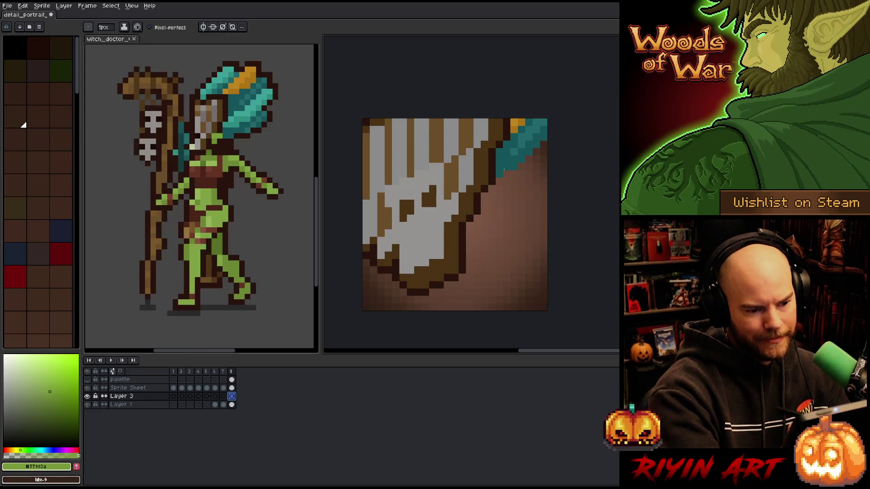
mouse_move(533, 176)
left_mouse_down()
mouse_move(511, 273)
mouse_move(527, 199)
mouse_move(516, 267)
left_mouse_up()
key("ctrl+z")
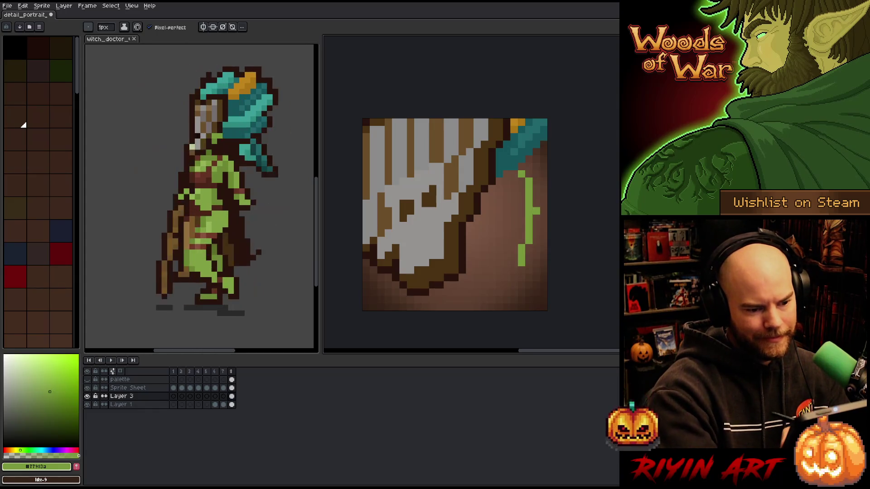
key("ctrl+z")
left_click_drag(537, 156, 515, 274)
key("ctrl+z")
left_click_drag(529, 168, 521, 258)
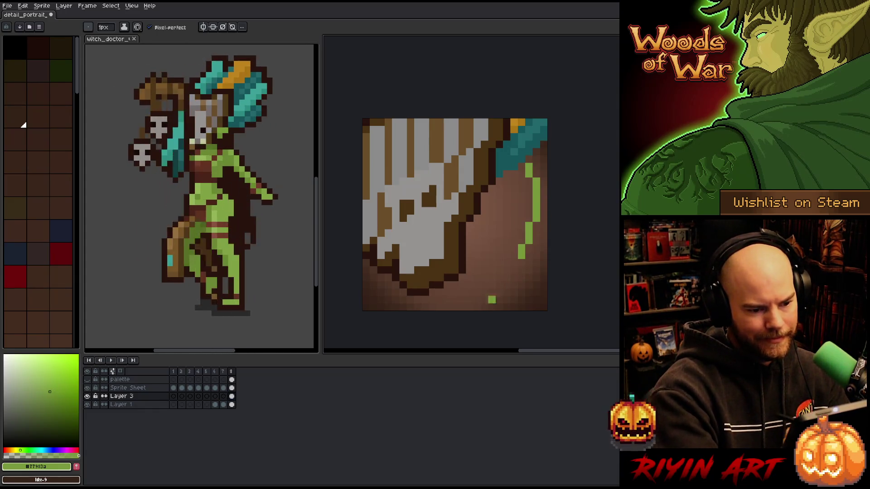
Go to frame 4 and lasso-select the green face area.
left_click(190, 395)
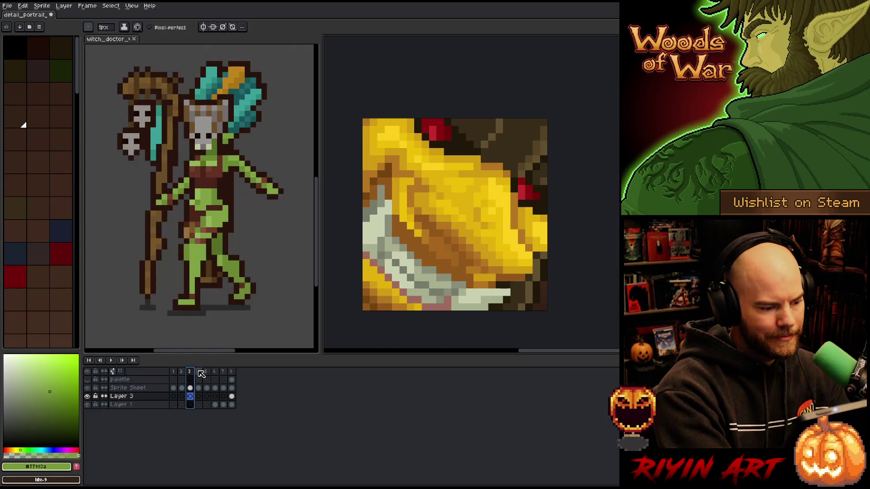
left_click(198, 396)
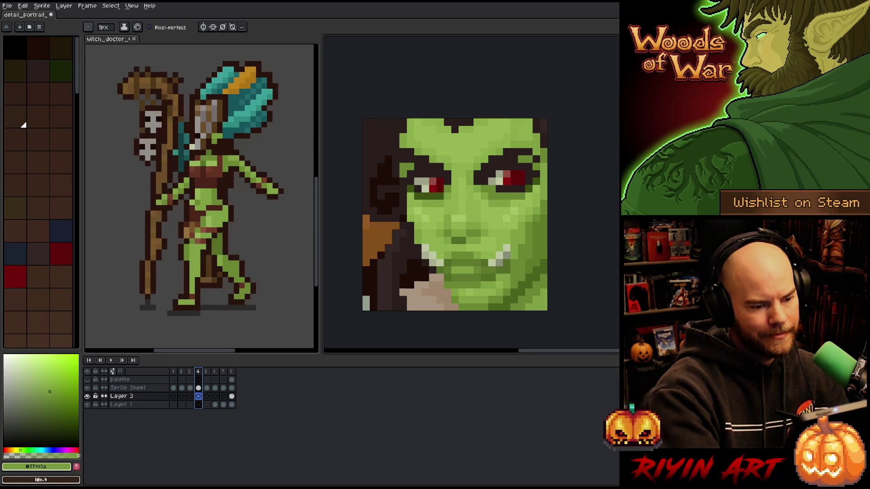
key("q")
mouse_move(498, 203)
left_mouse_down()
mouse_move(491, 187)
mouse_move(494, 204)
left_mouse_up()
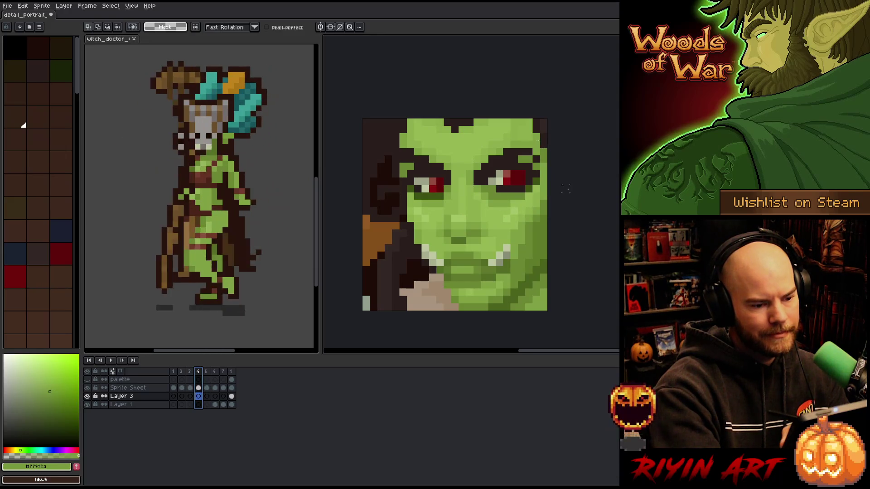
key("ctrl+d")
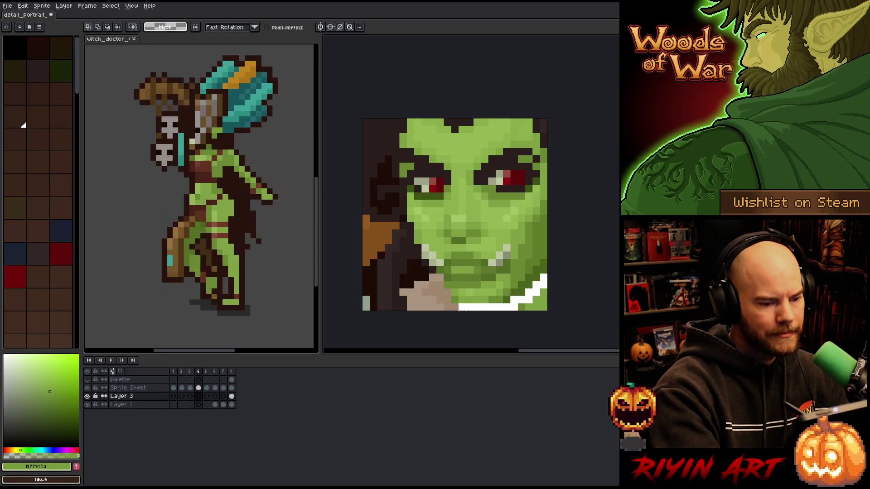
mouse_move(399, 119)
left_mouse_down()
mouse_move(453, 312)
mouse_move(555, 113)
left_mouse_up()
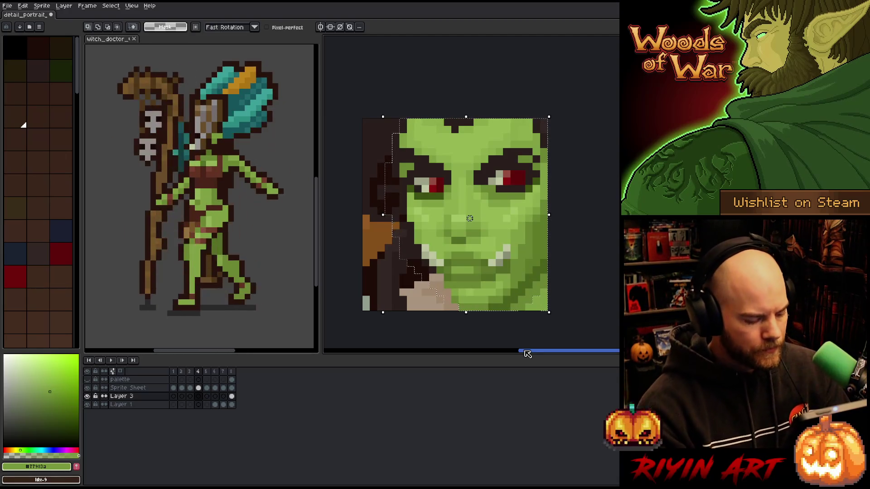
left_click(232, 396)
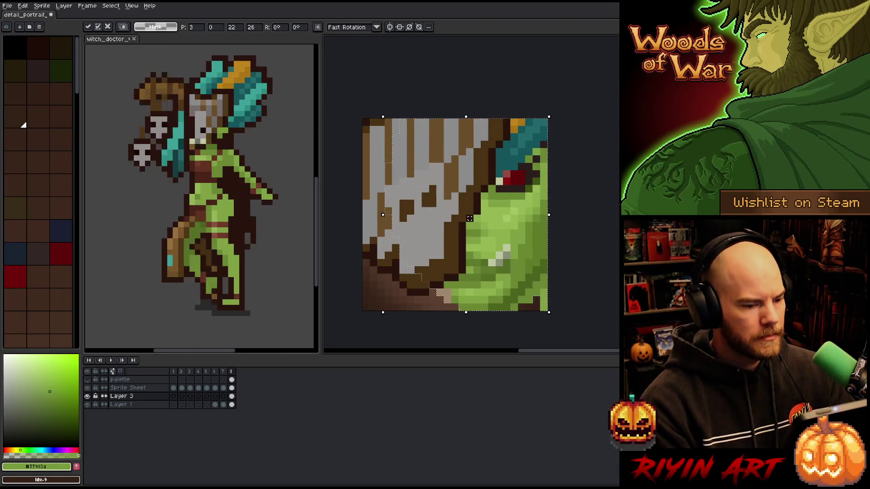
left_click(64, 5)
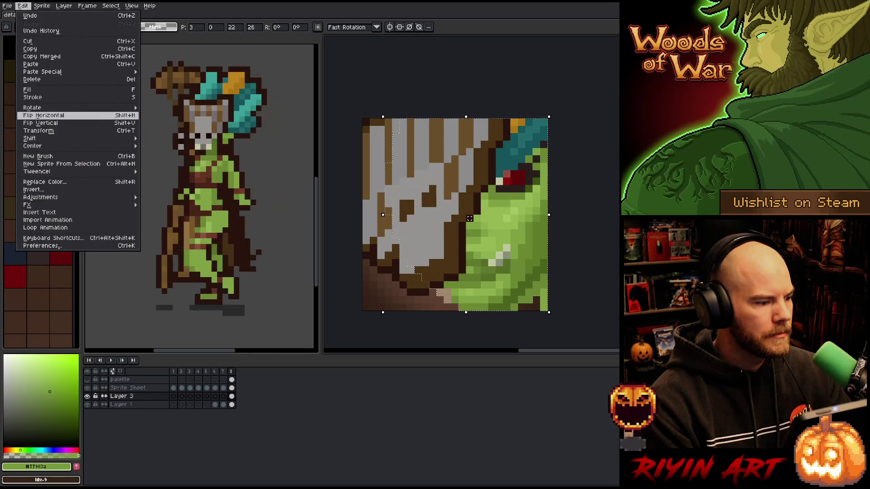
key("Escape")
mouse_move(511, 223)
left_mouse_down()
mouse_move(532, 240)
mouse_move(527, 232)
mouse_move(540, 287)
mouse_move(595, 294)
mouse_move(548, 263)
mouse_move(533, 236)
mouse_move(515, 266)
mouse_move(563, 241)
mouse_move(542, 255)
mouse_move(545, 234)
mouse_move(559, 235)
left_mouse_up()
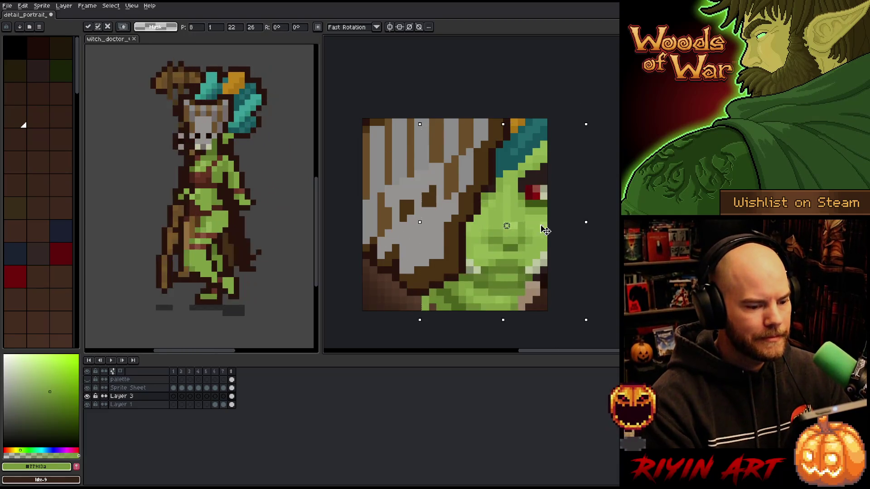
key("Escape")
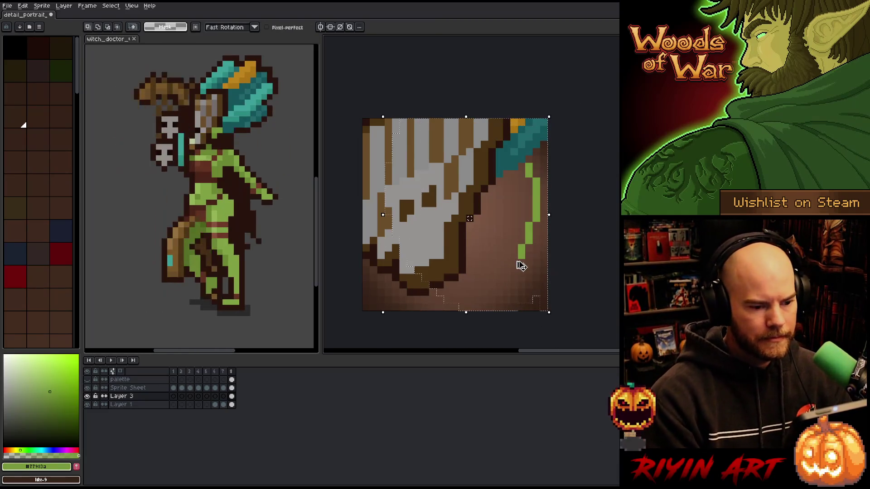
key("ctrl+d")
key("Left")
key("Left")
key("Left")
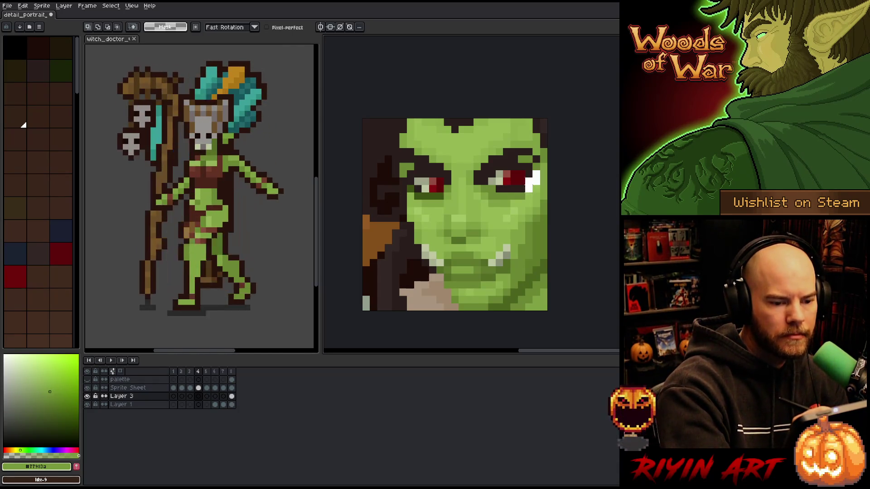
Copy the face's right eye from frame 4 and paste it beside the vine on frame 8.
mouse_move(549, 194)
left_mouse_down()
mouse_move(480, 186)
mouse_move(471, 139)
left_mouse_up()
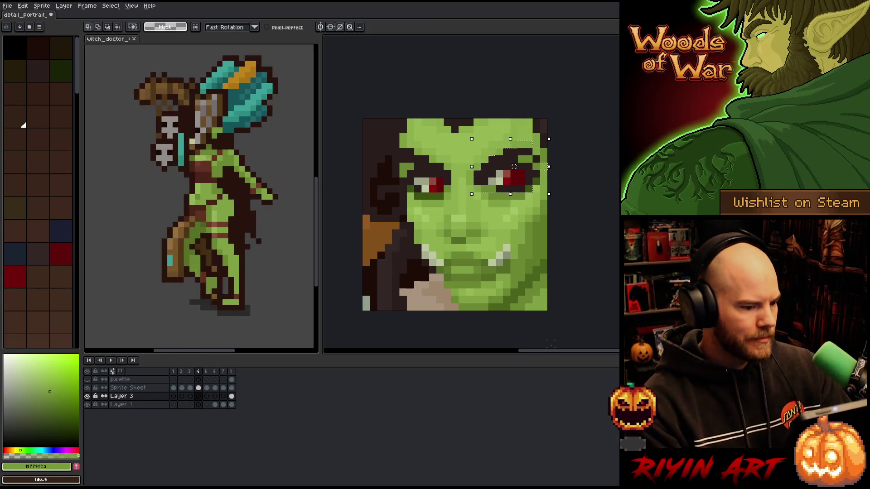
left_click(235, 397)
key("ctrl+v")
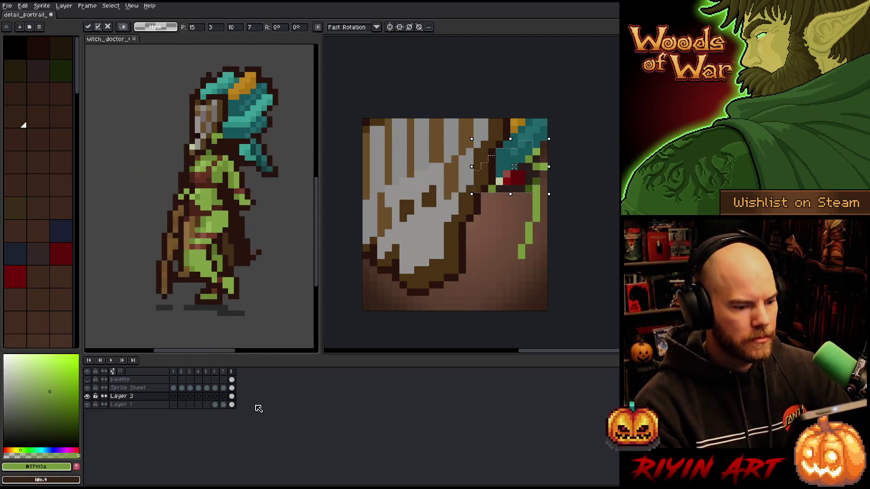
left_click_drag(527, 189, 531, 212)
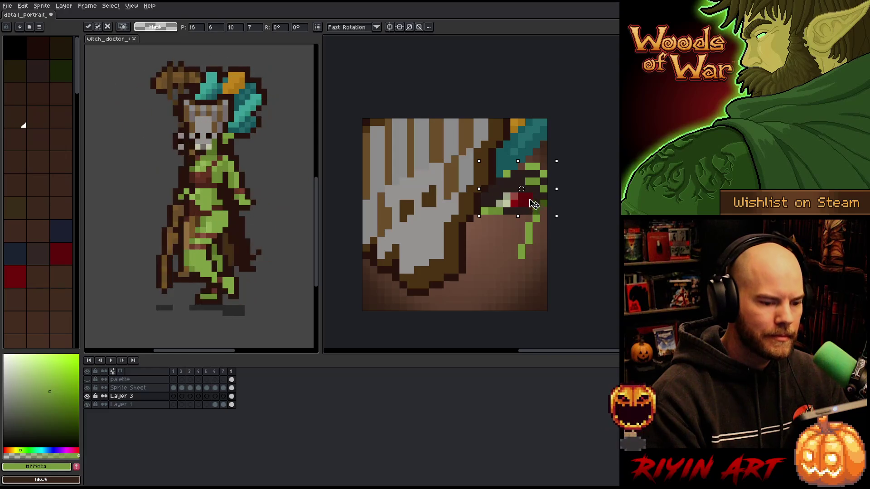
key("Up")
Set the pasted eye's hue to 180 so the red iris turns teal.
left_click(513, 255)
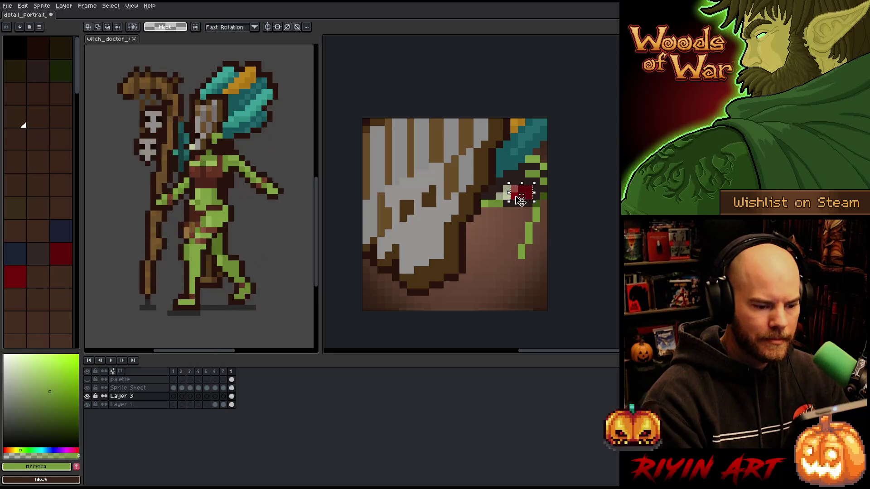
key("ctrl+u")
left_click_drag(546, 75, 590, 71)
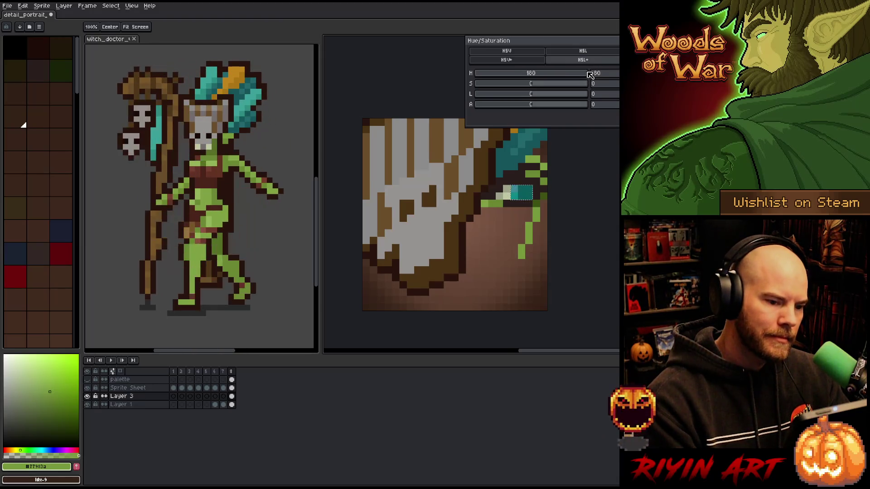
Apply the teal hue change, deselect, and shift the eye and vine content downward.
key("Return")
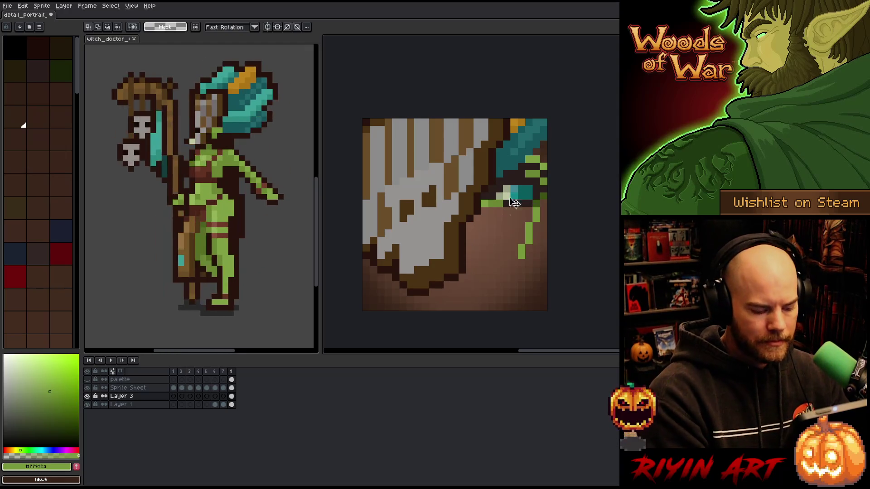
key("ctrl+d")
mouse_move(521, 194)
left_mouse_down()
mouse_move(526, 222)
mouse_move(524, 213)
left_mouse_up()
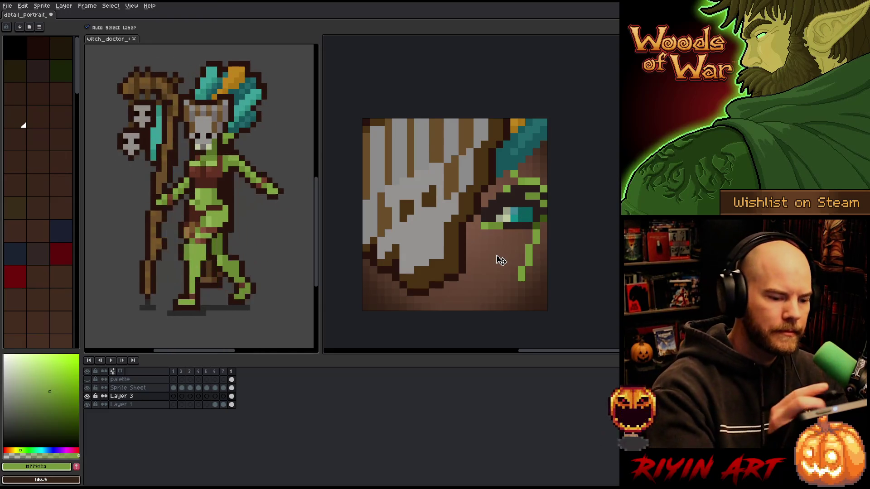
Paint green vine strands around the eye and outline them in dark brown #3a1f1d.
key("b")
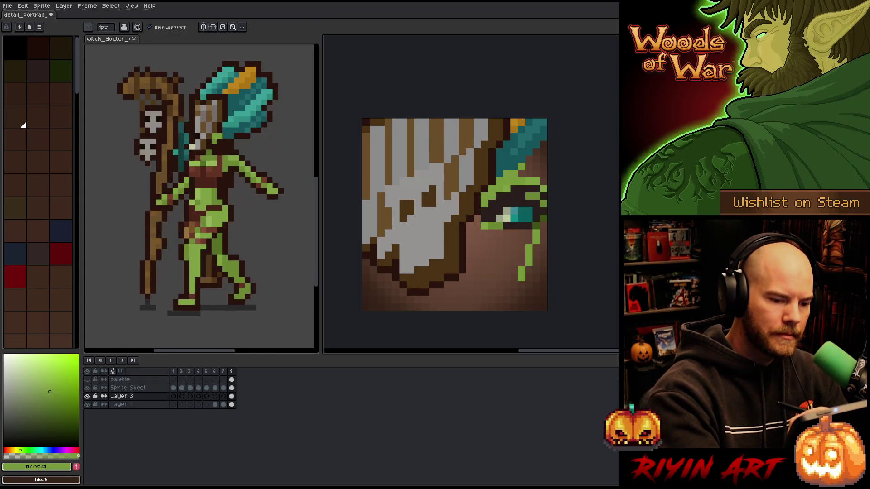
mouse_move(536, 159)
left_mouse_down()
mouse_move(528, 174)
mouse_move(529, 159)
mouse_move(544, 174)
mouse_move(544, 166)
left_mouse_up()
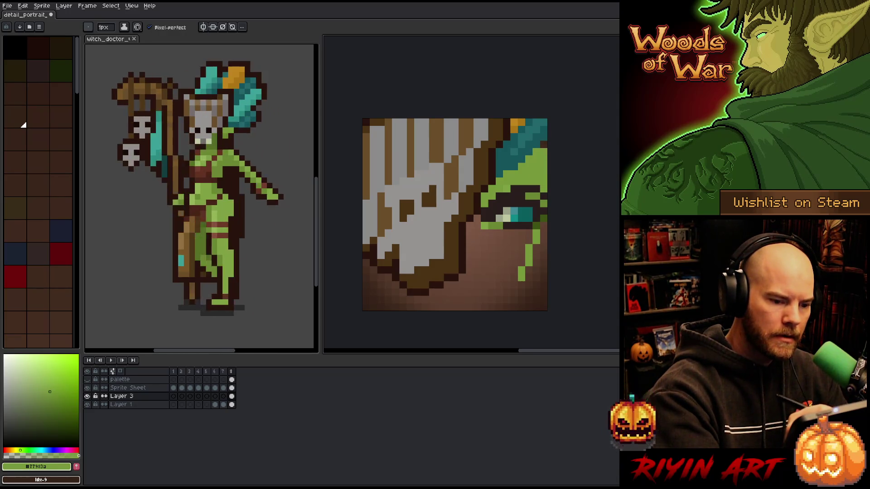
left_click(528, 190, "alt")
mouse_move(526, 158)
left_mouse_down()
mouse_move(540, 160)
mouse_move(546, 176)
mouse_move(540, 156)
left_mouse_up()
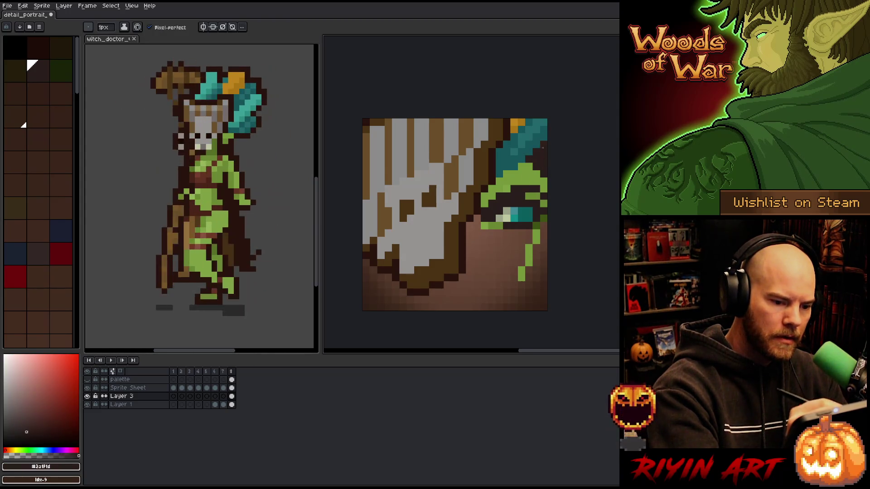